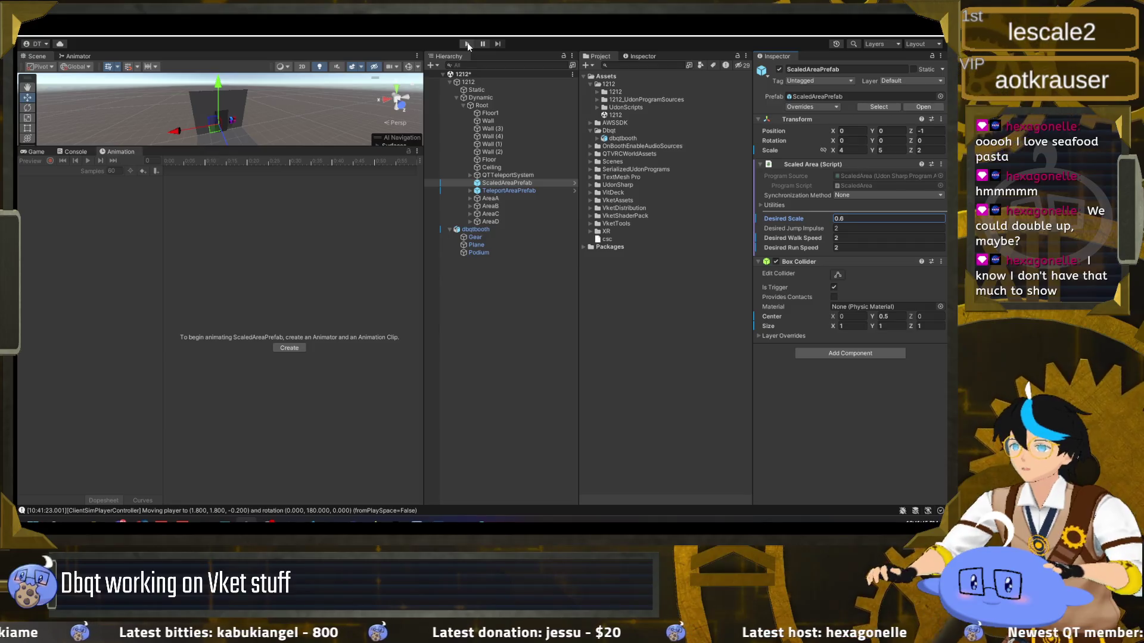
Play-test the scene at the current 0.6 scale, walking around the gear and corners, then stop
click(467, 43)
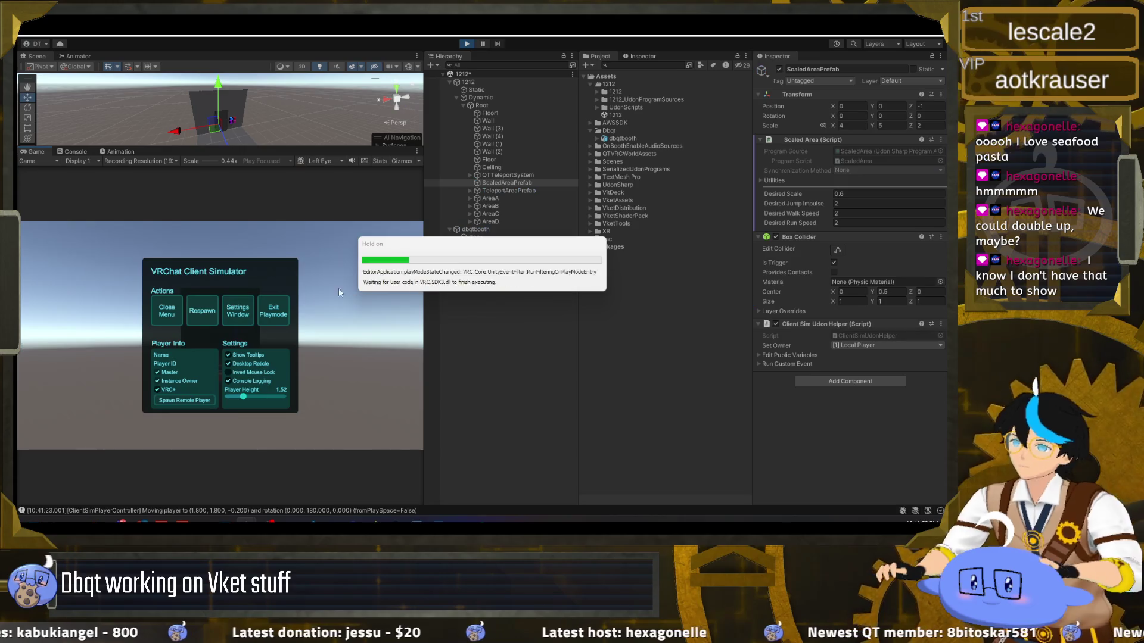
key(w)
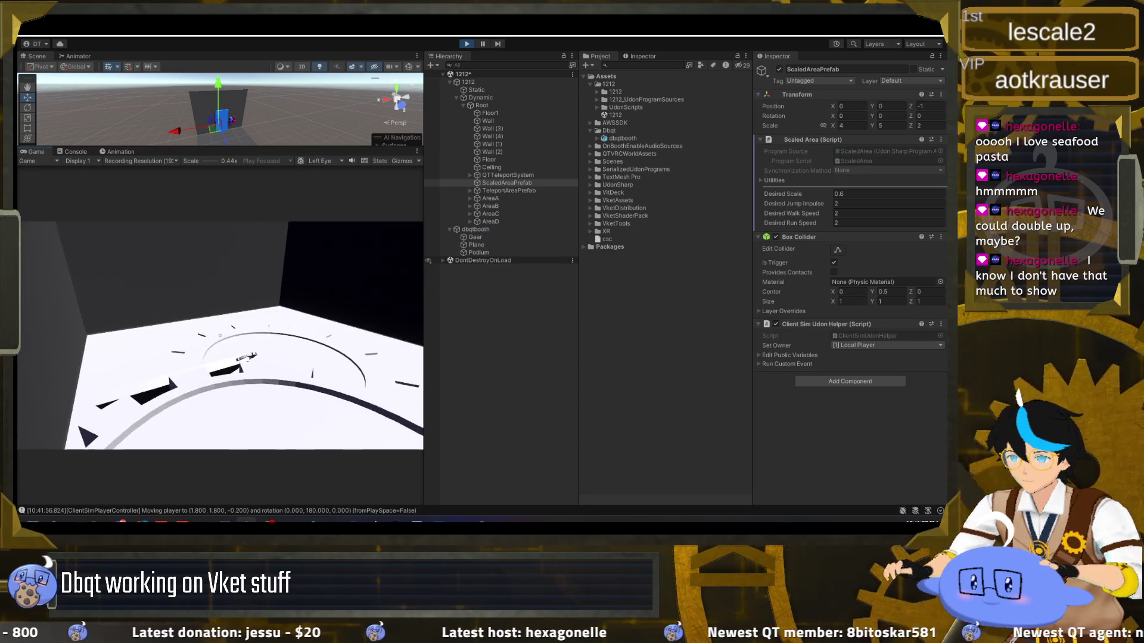
key(s)
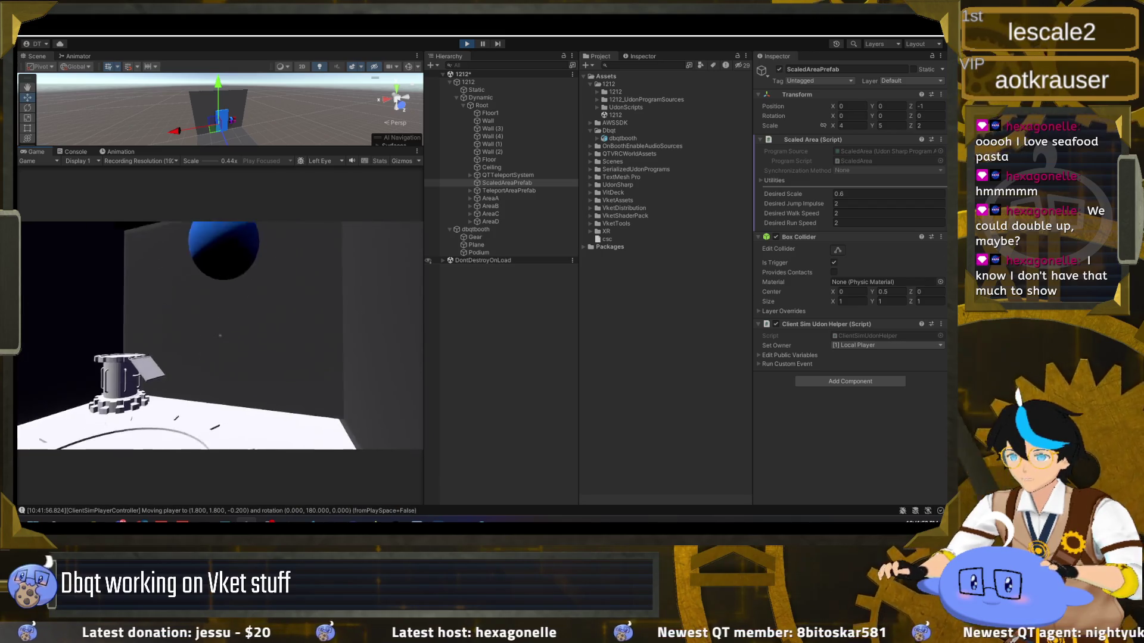
key(w)
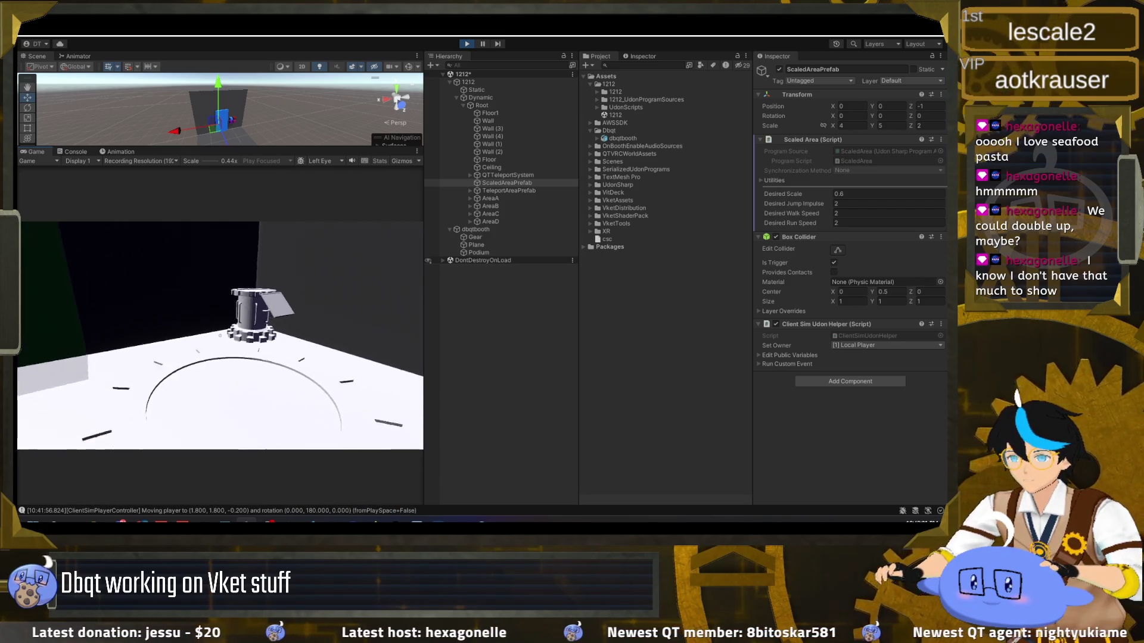
key(s)
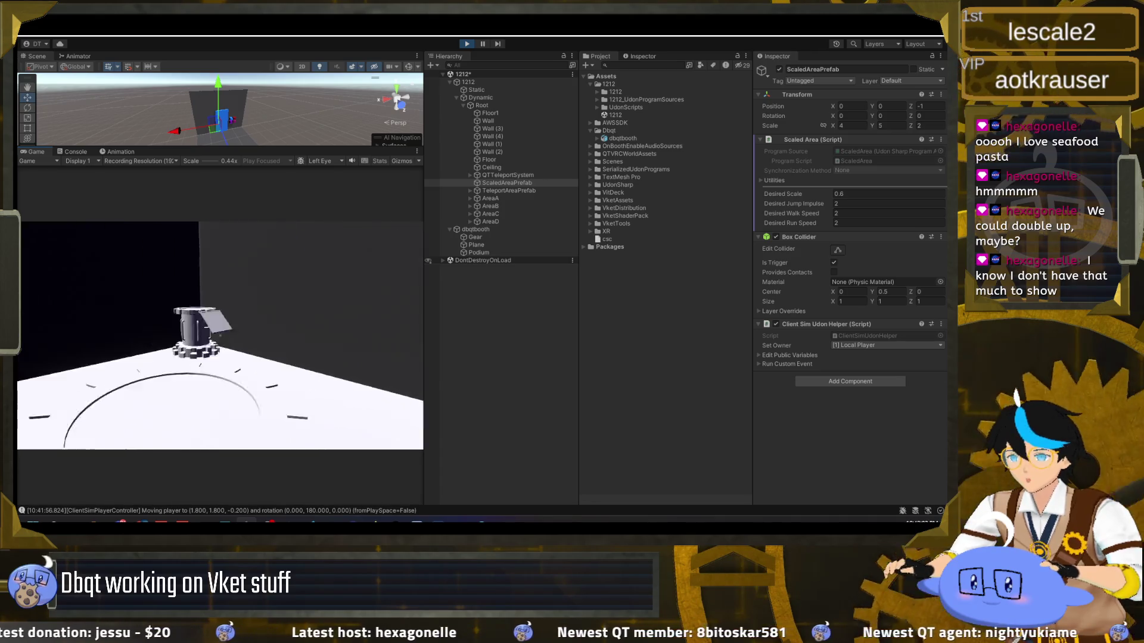
key(w)
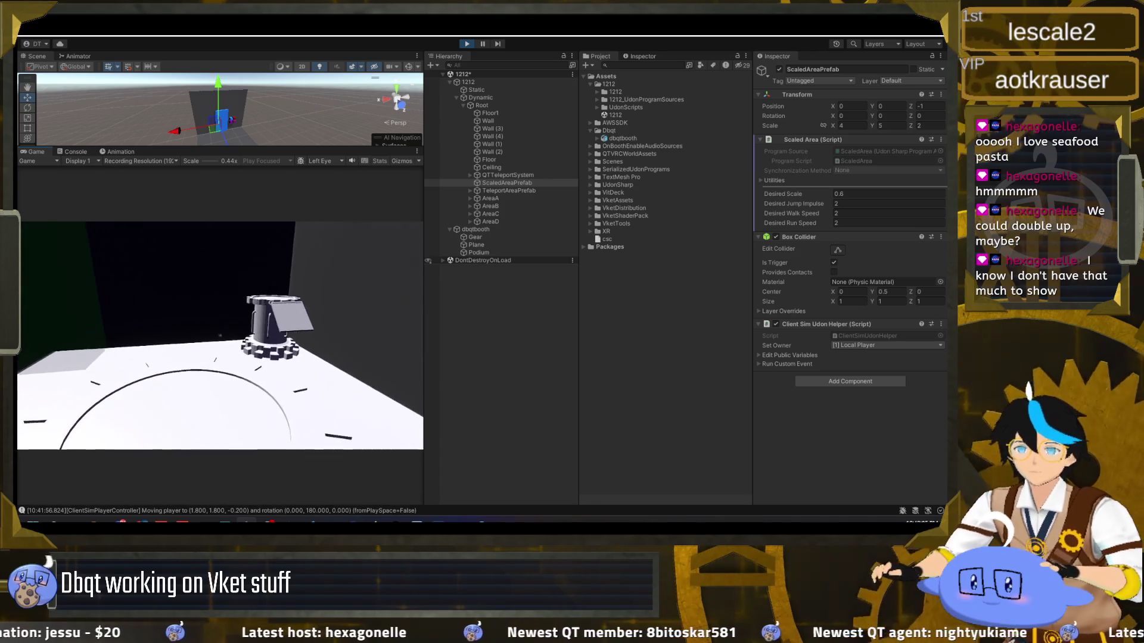
key(s)
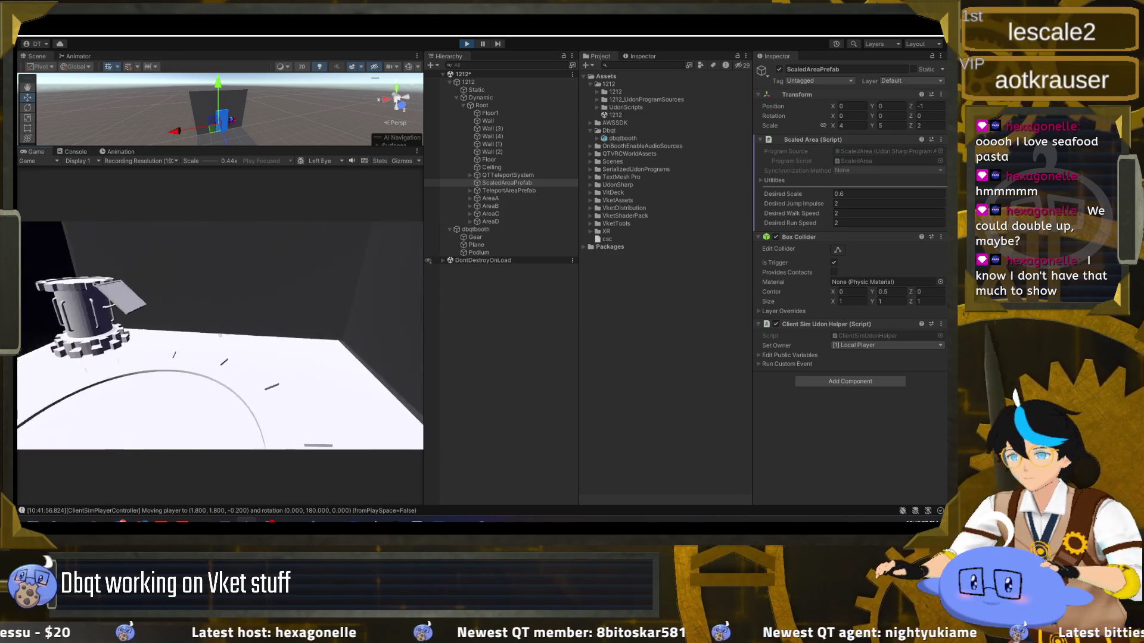
key(w)
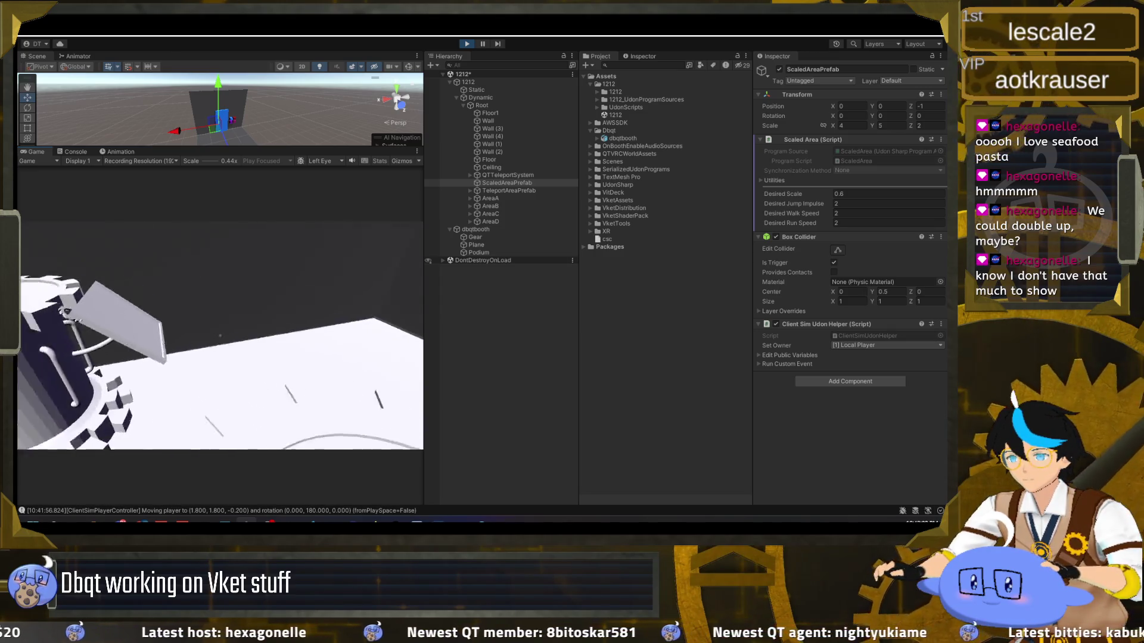
key(w)
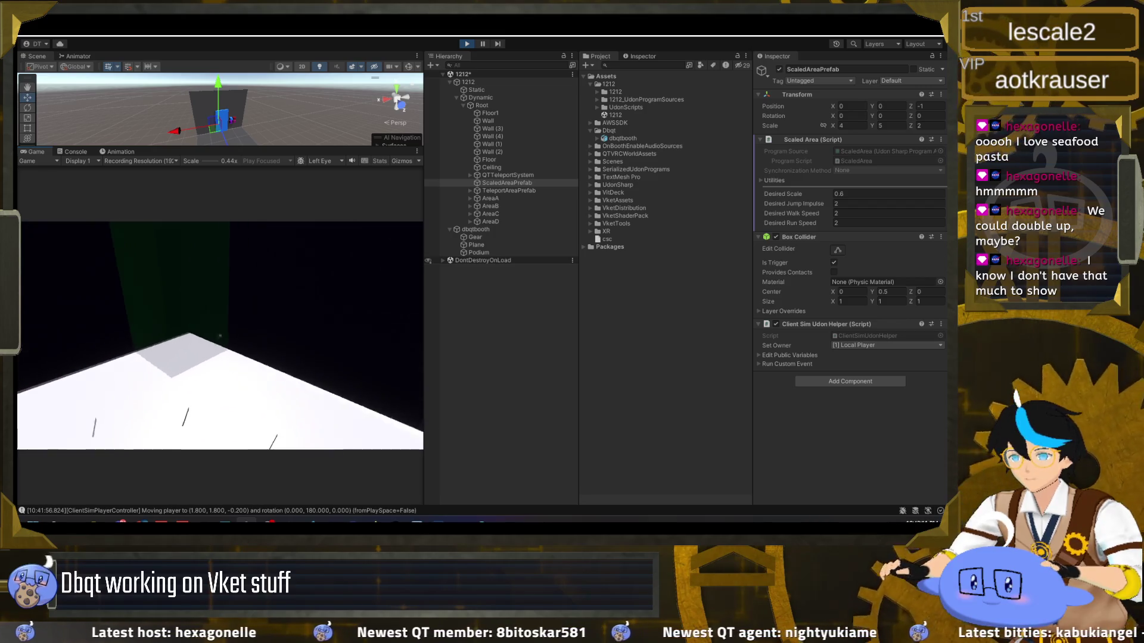
key(w)
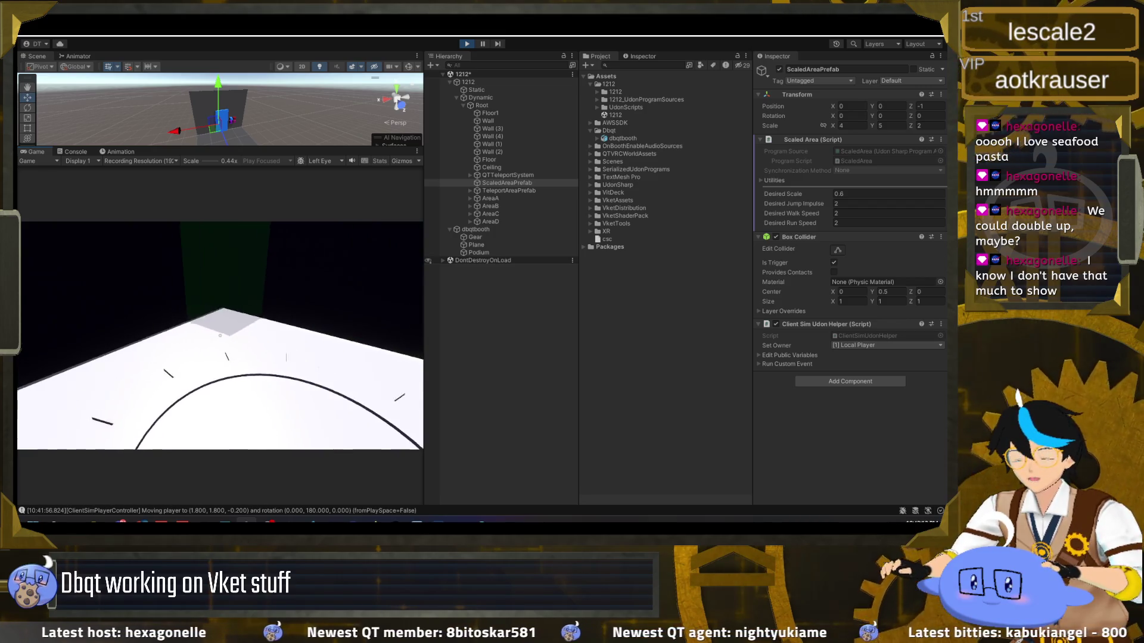
key(w)
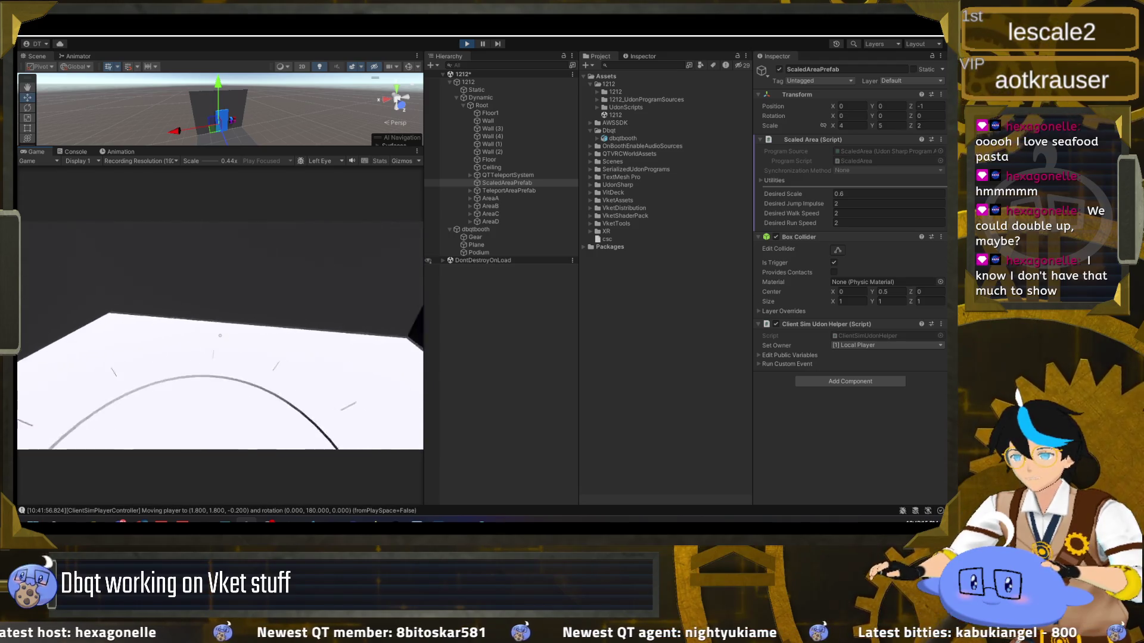
key(w)
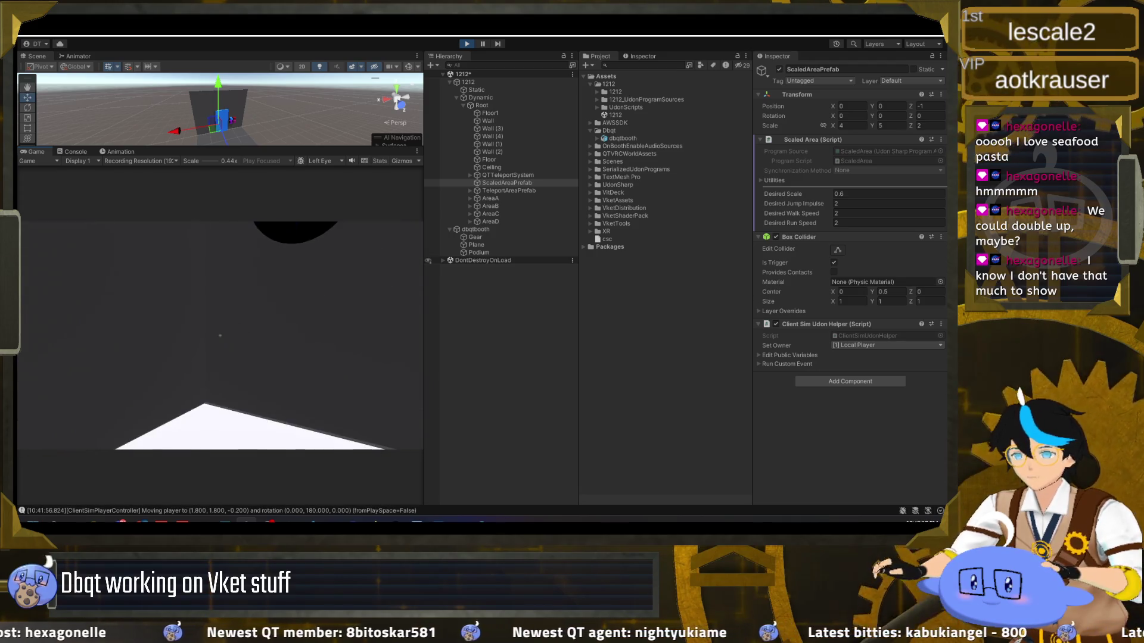
key(w)
key(w)
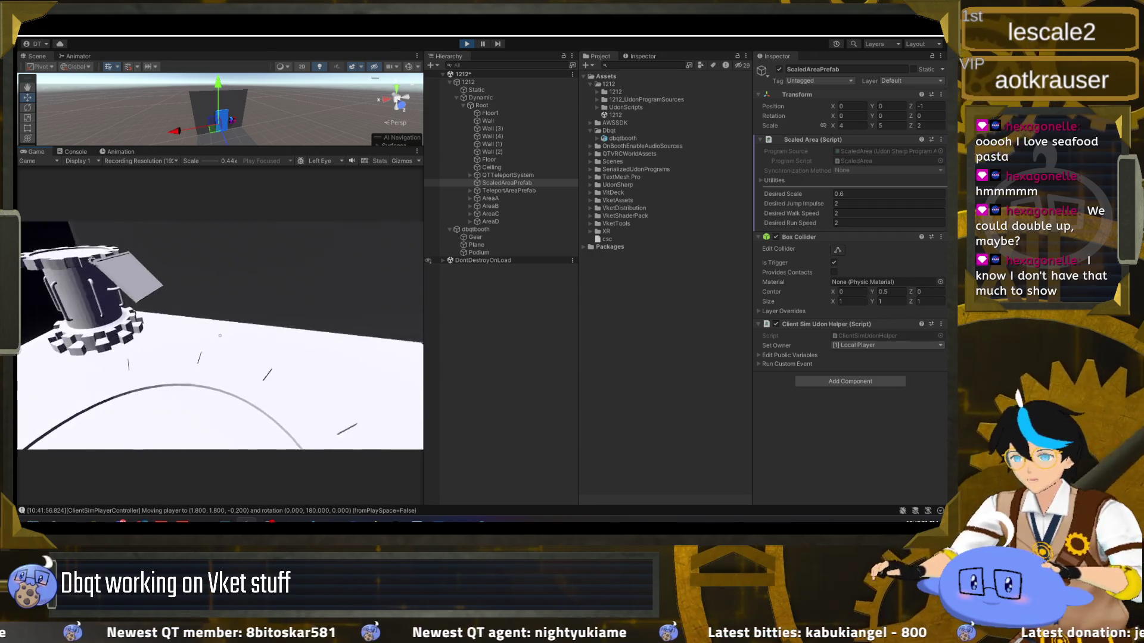
key(Escape)
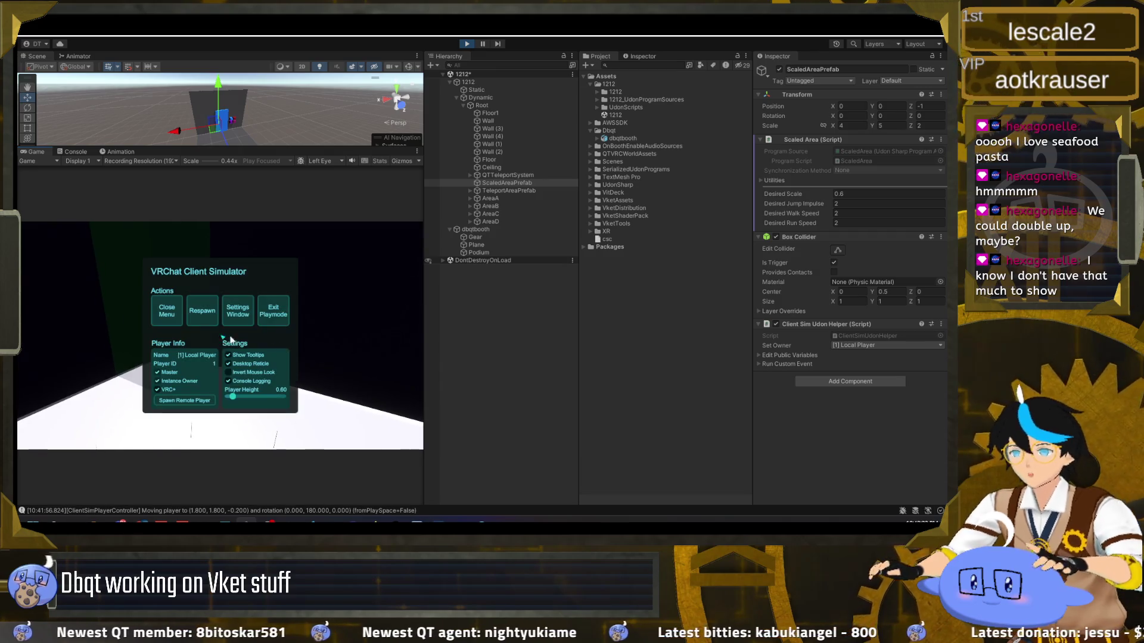
click(465, 44)
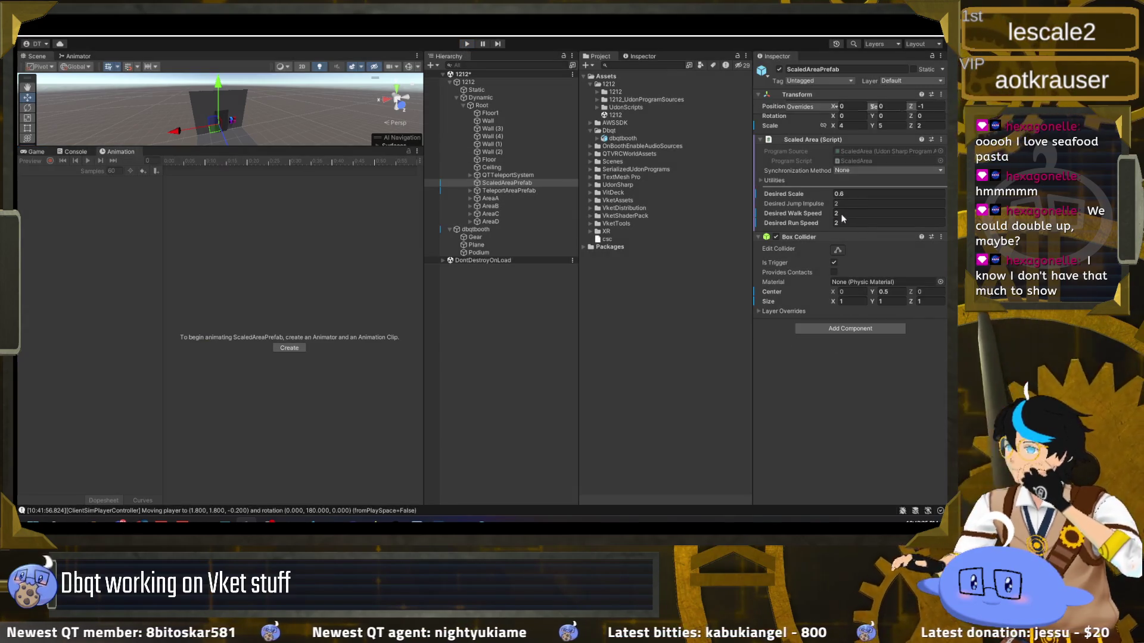
Change the Scaled Area's Desired Scale to 0.4 and start a new play test
click(848, 195)
click(822, 208)
click(857, 221)
text(.4)
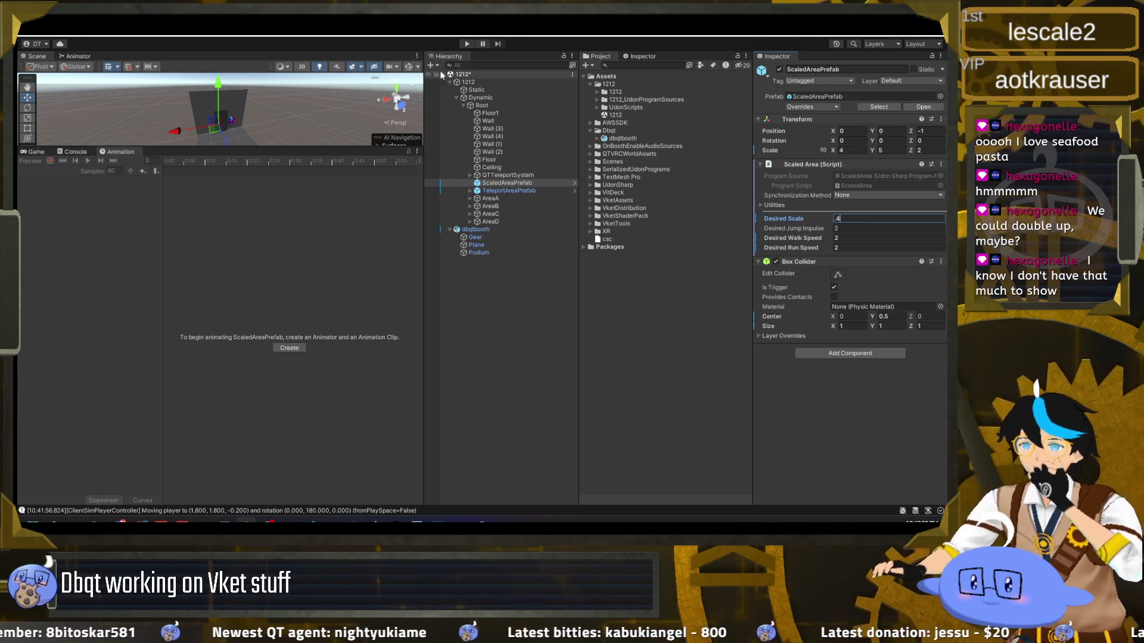
click(470, 45)
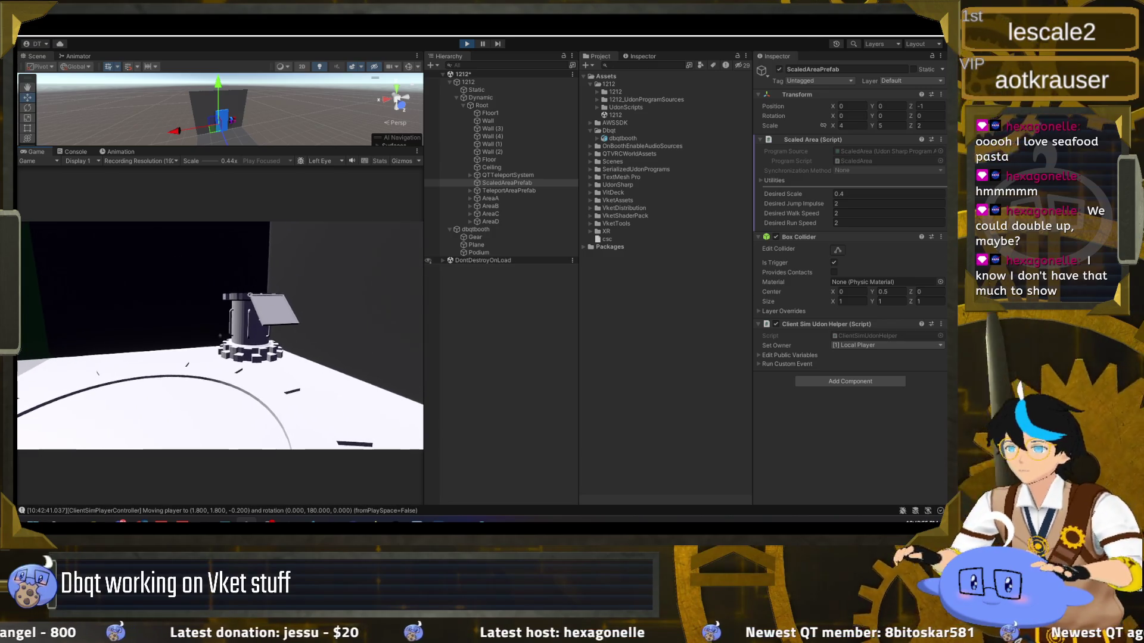
key(Escape)
While playing, select dbqtbooth and shrink its scale, entering .75 on the axes
click(475, 229)
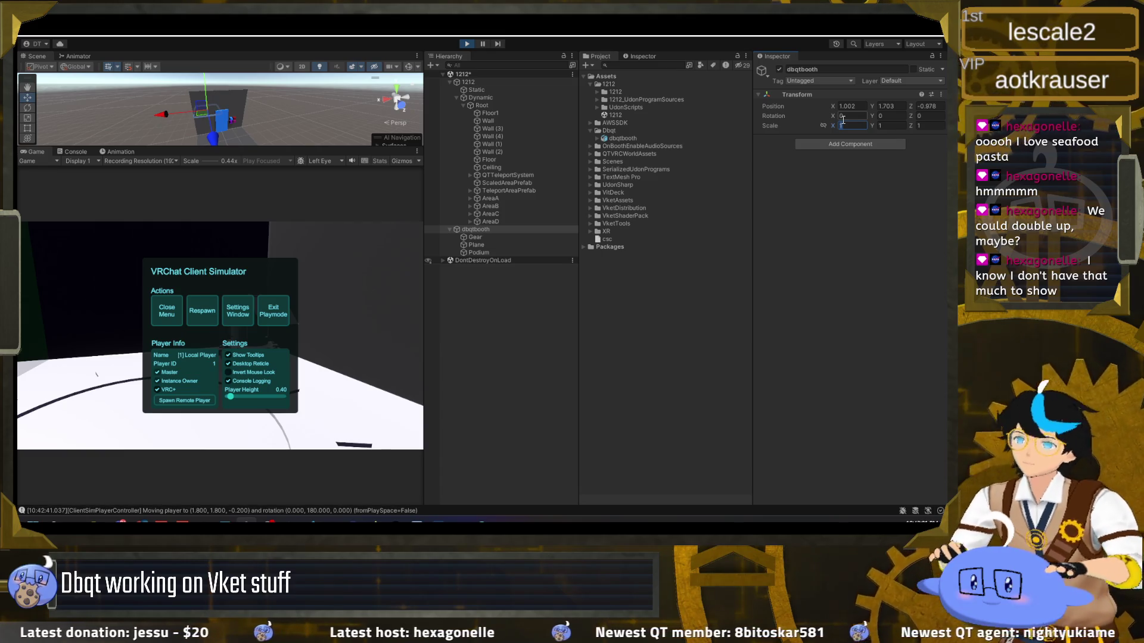
text(75)
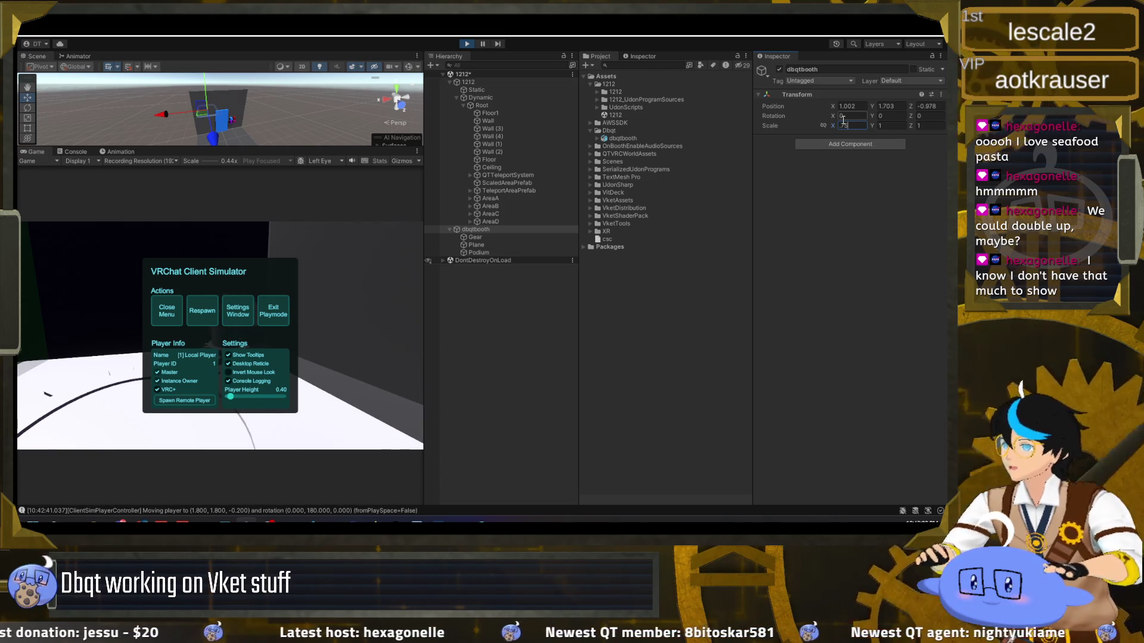
text(.754)
key(Tab)
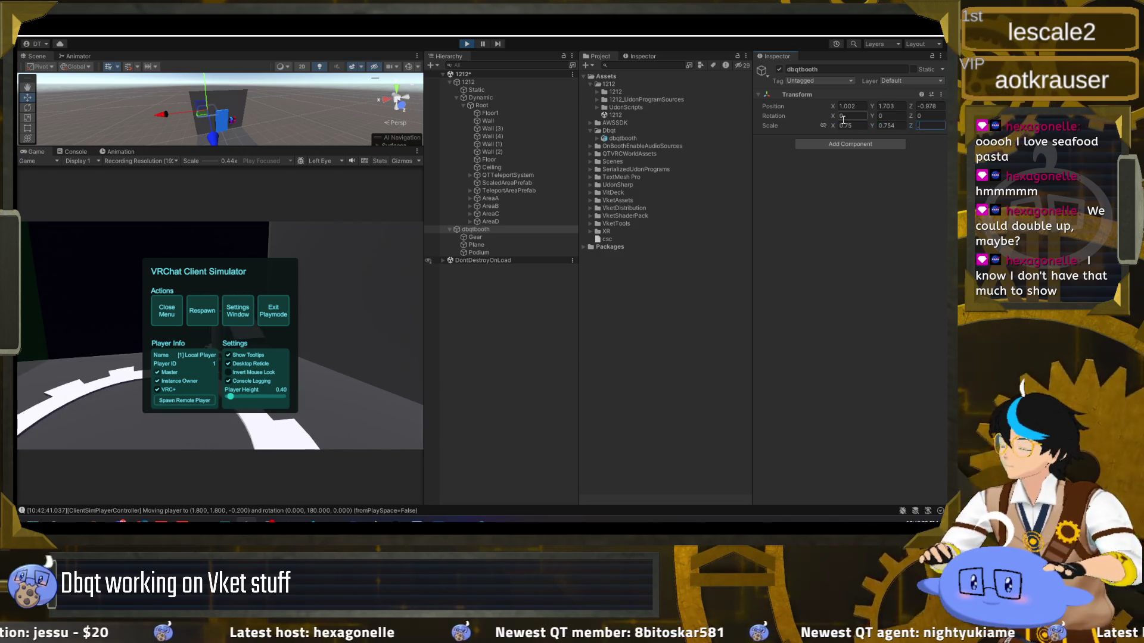
text(.75)
click(118, 316)
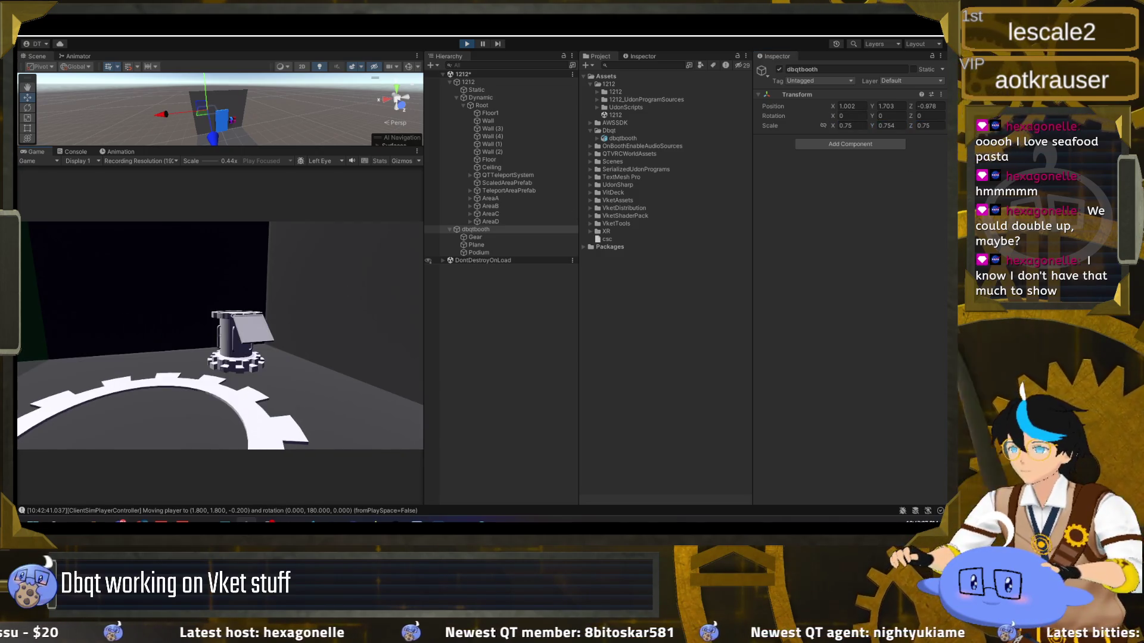
Walk around the resized booth, respawn at the spawn area, and approach the gear podium
key(a)
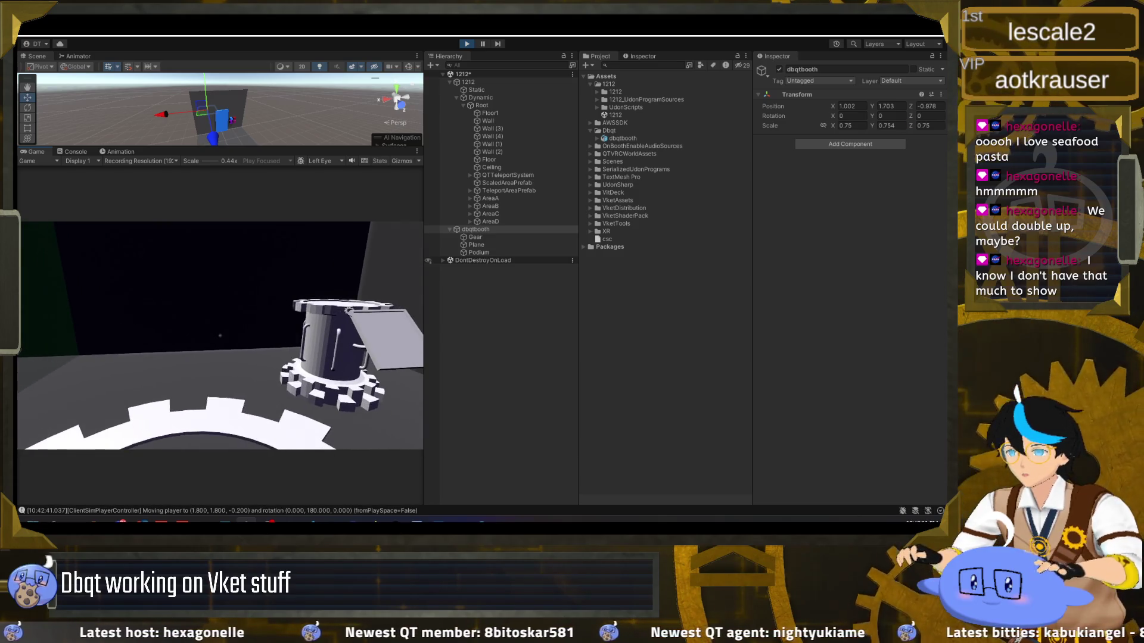
key(Escape)
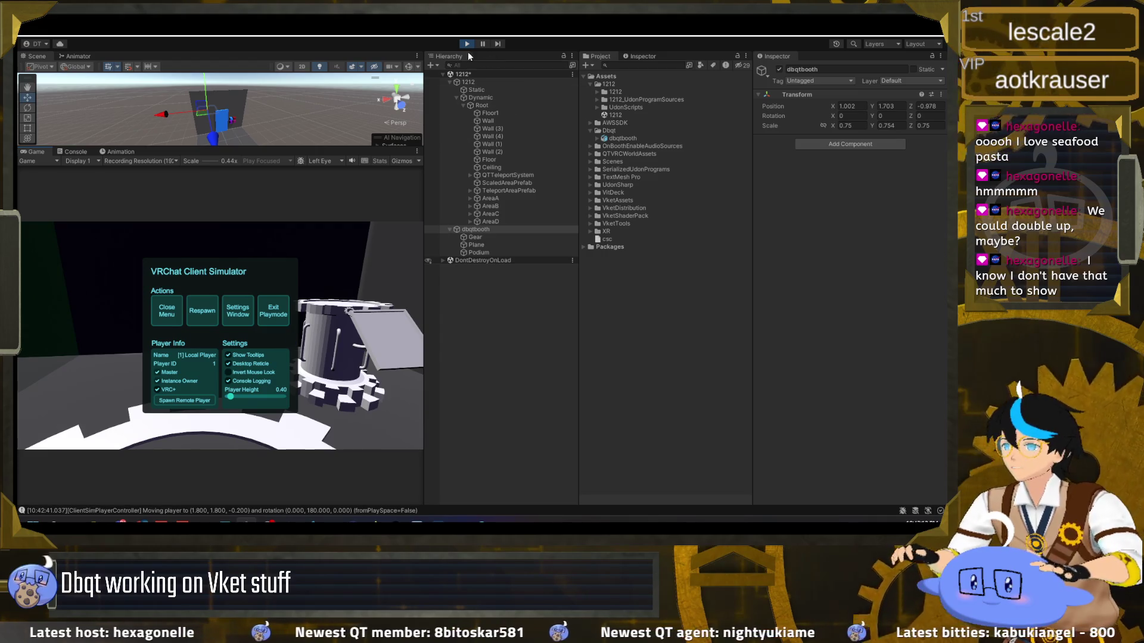
click(167, 310)
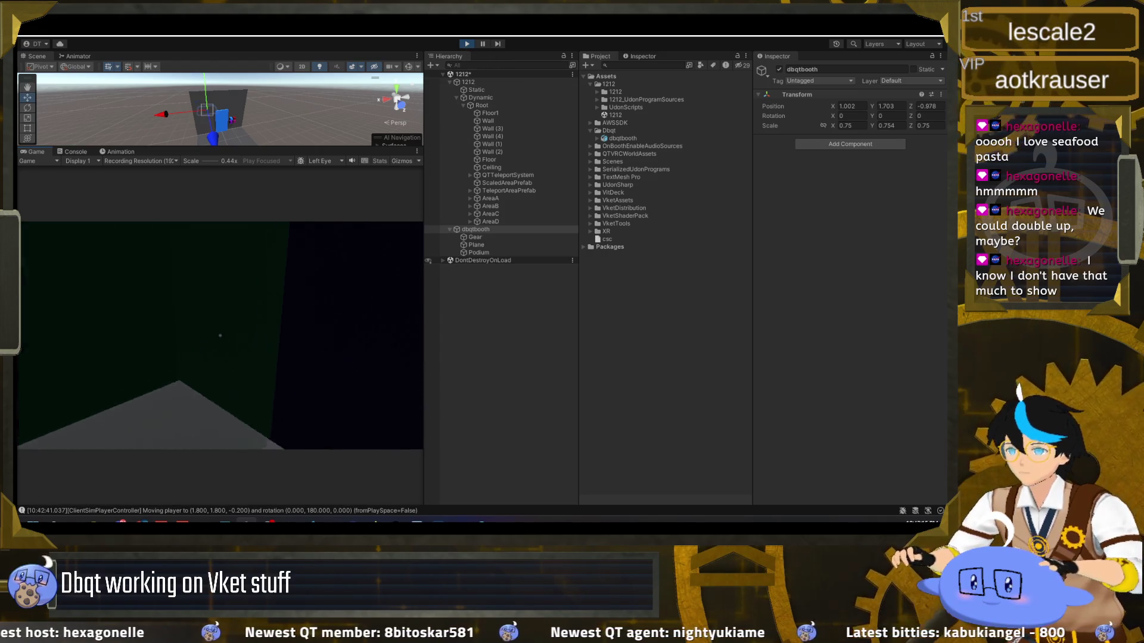
key(Escape)
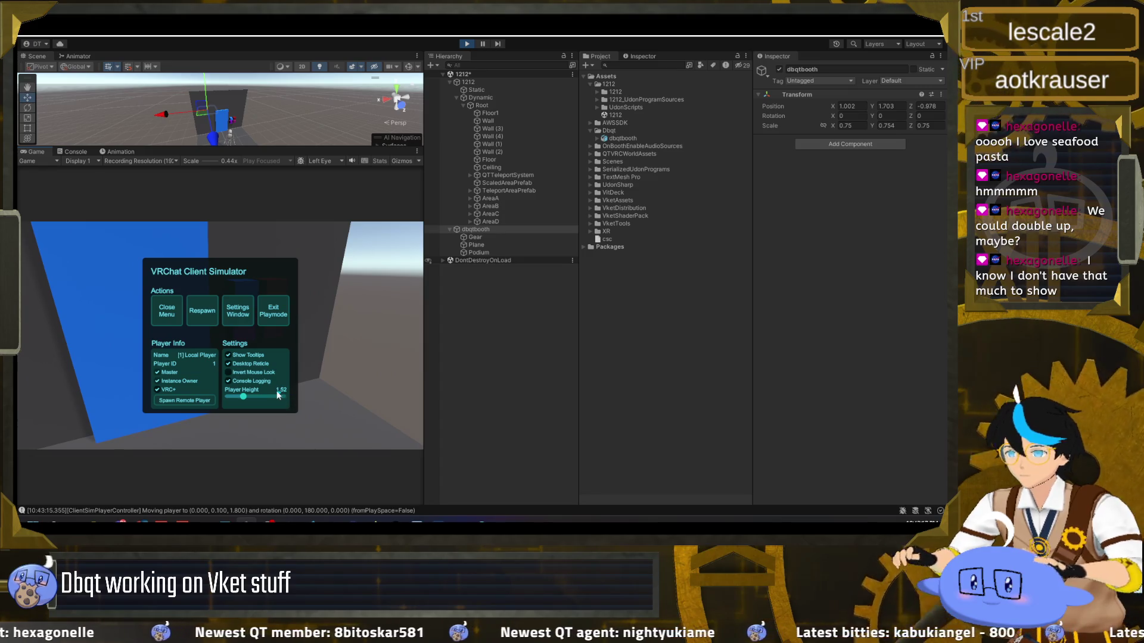
click(163, 313)
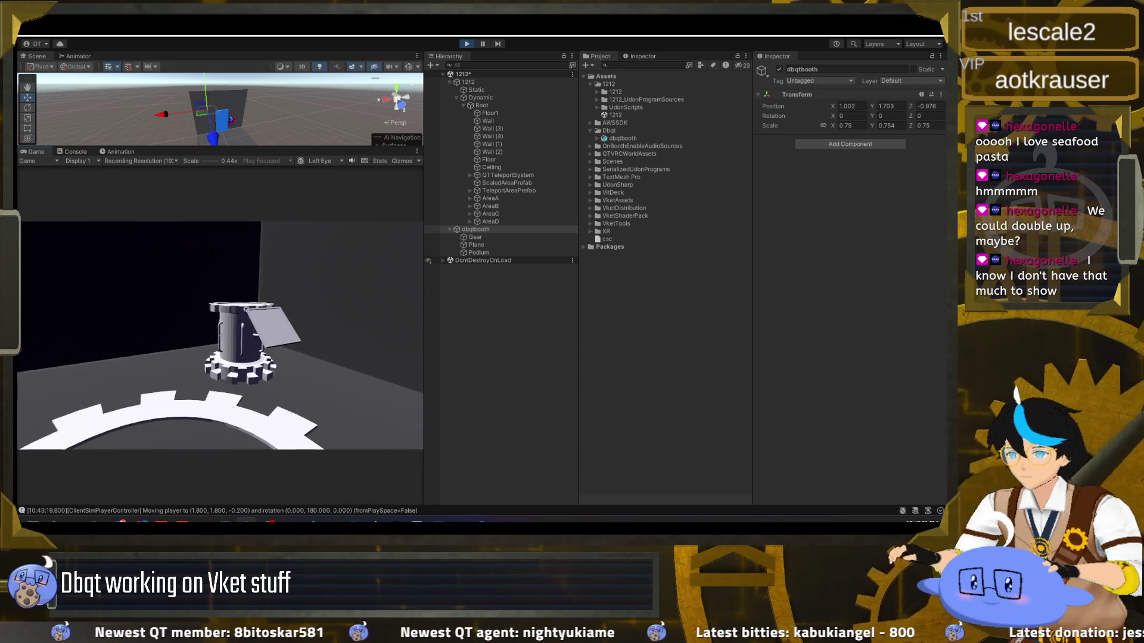
key(w)
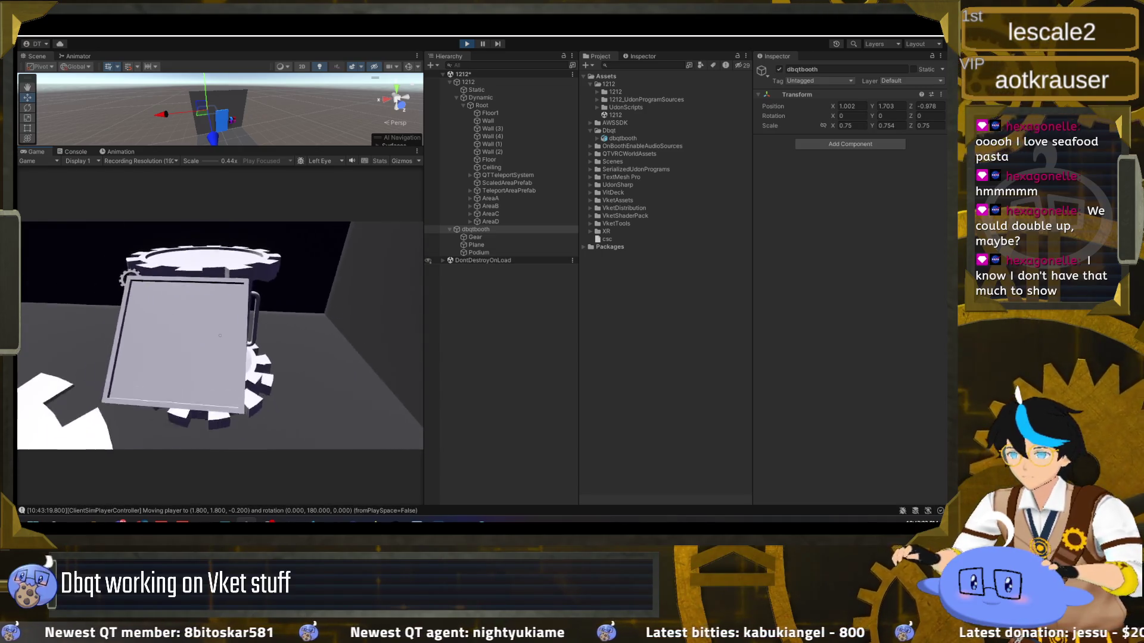
key(Escape)
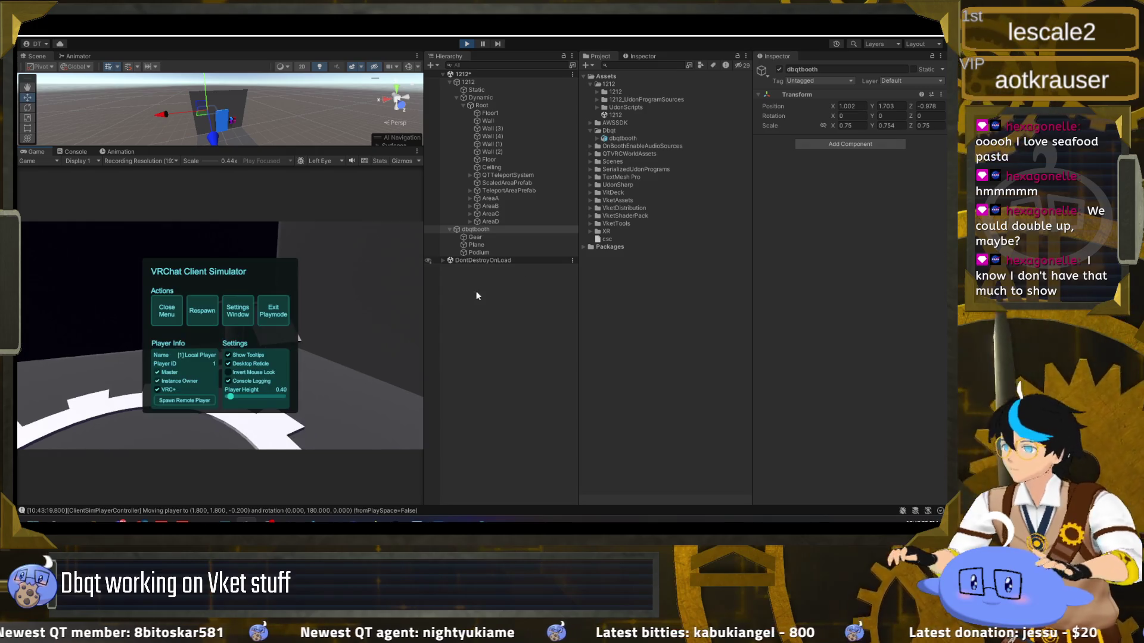
Set dbqtbooth's scale to 0.6 on X, Y and Z, view the smaller podium, then stop play mode
text(0.6)
key(Tab)
text(0.6)
key(Tab)
text(0.6)
click(366, 282)
key(Escape)
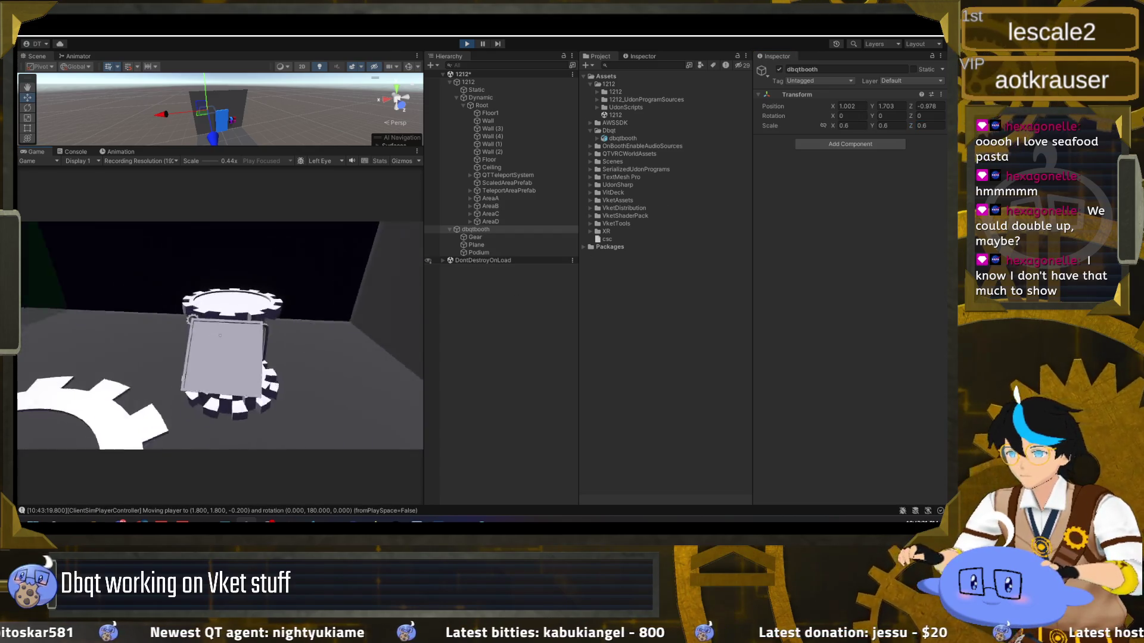
key(s)
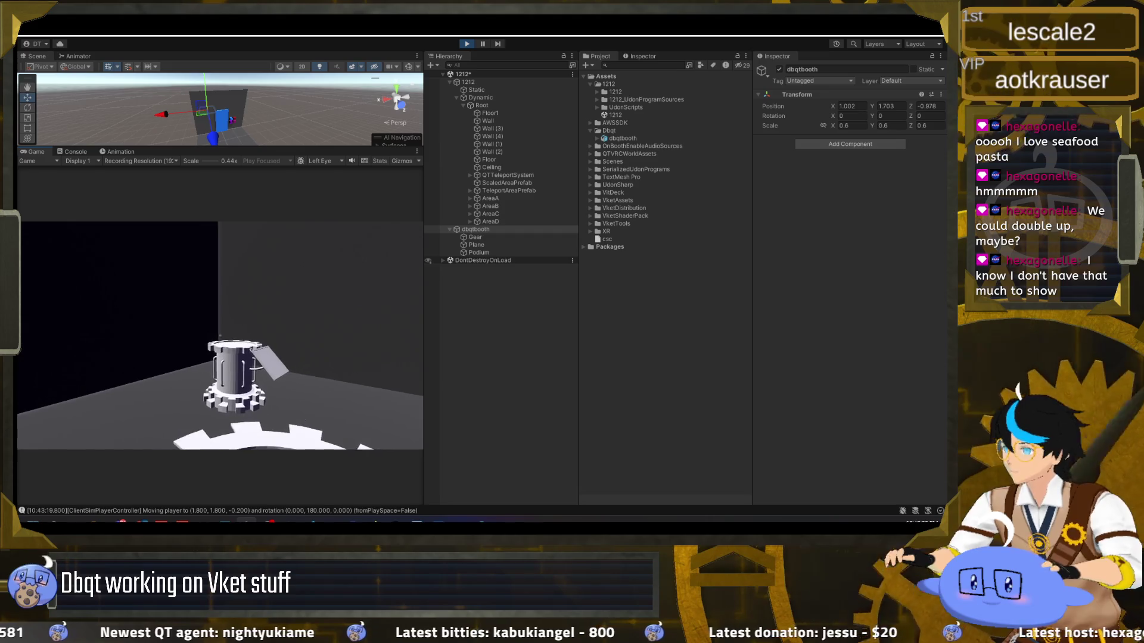
key(Escape)
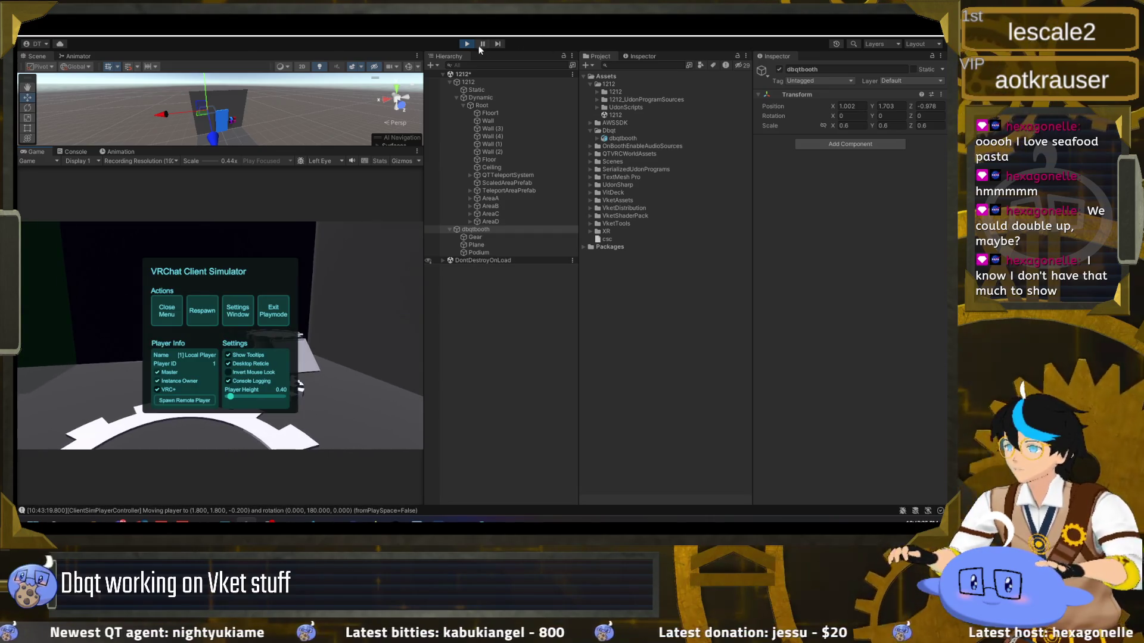
click(468, 45)
In Blender, select the Gear and Plane objects, comparing briefly with Unity
click(500, 521)
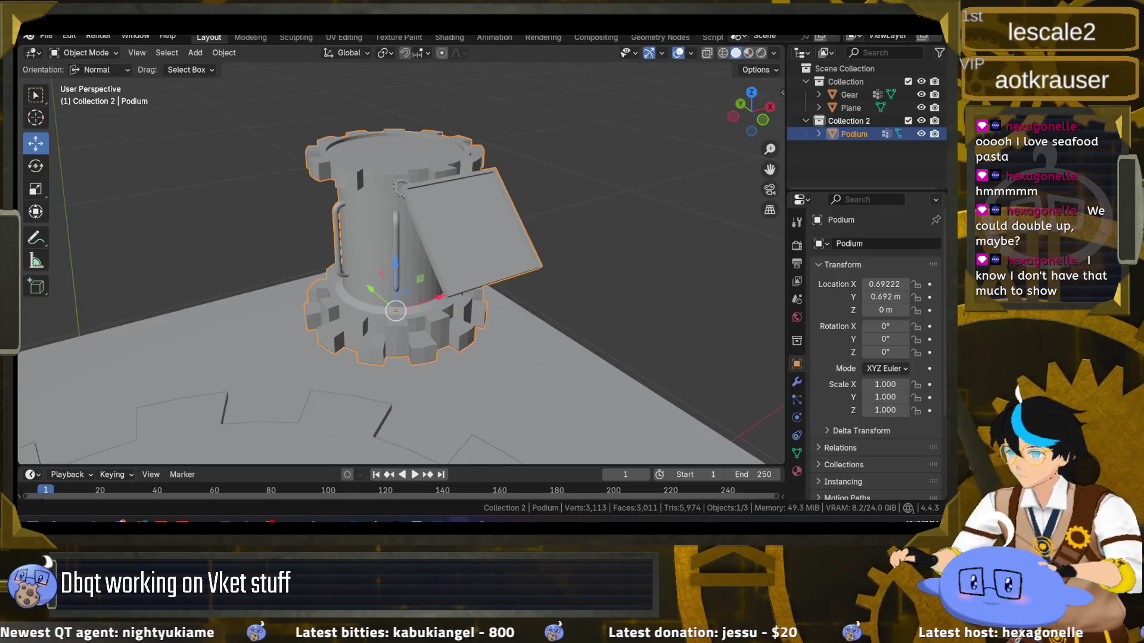
click(849, 94)
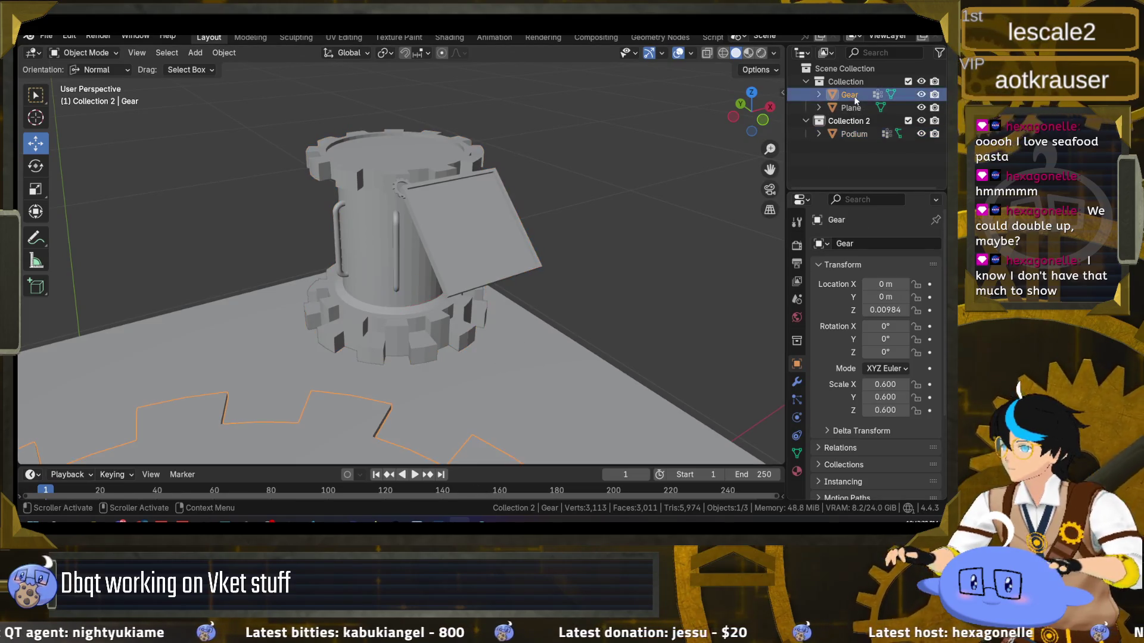
ctrl+click(851, 108)
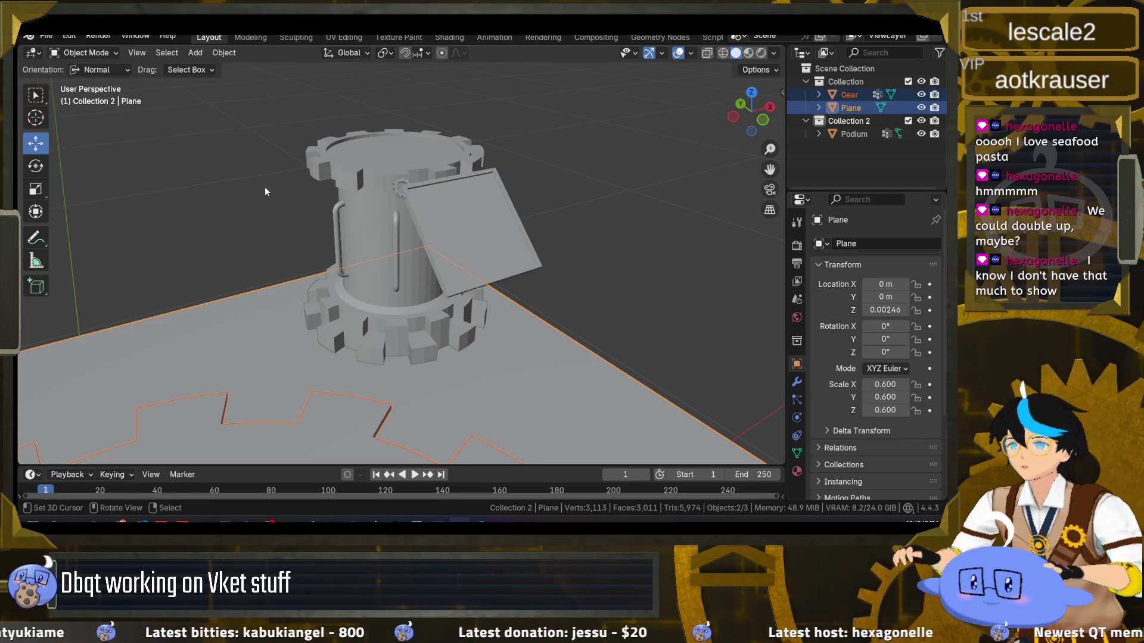
key(alt+Tab)
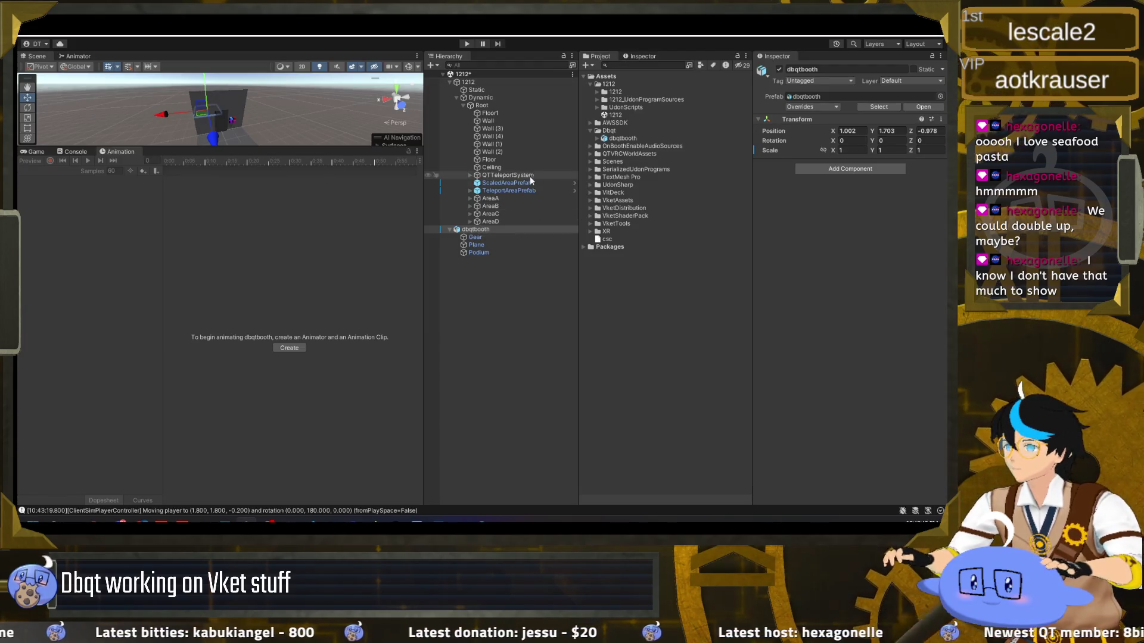
key(alt+Tab)
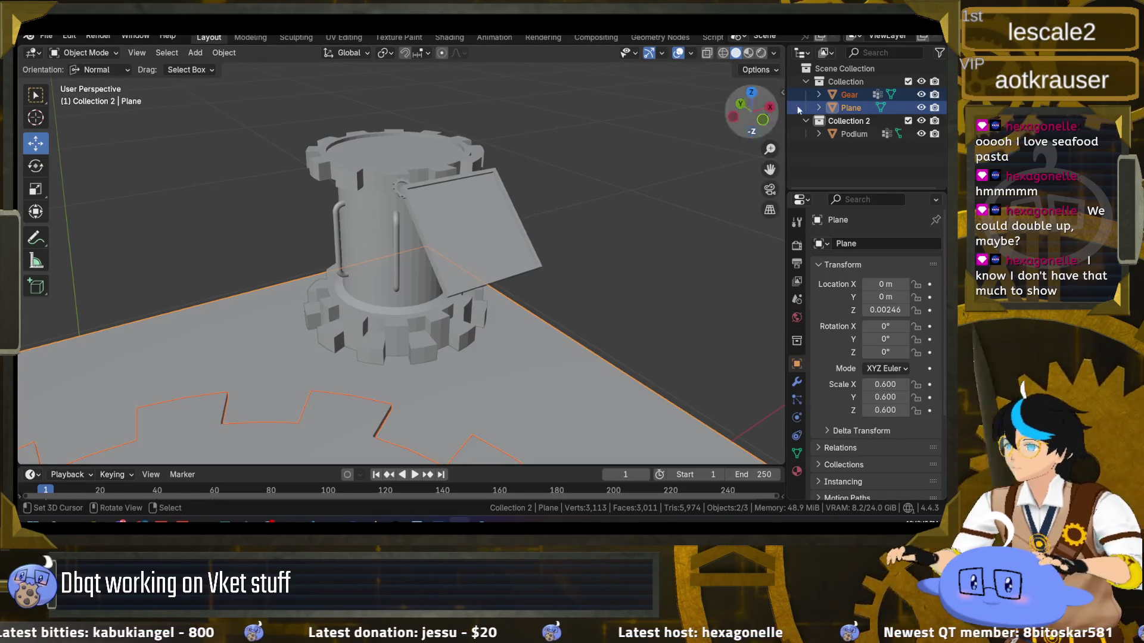
Apply the current scale, then set both the Plane's and the Gear's scale to 0.6
scroll(563, 218, down, 6)
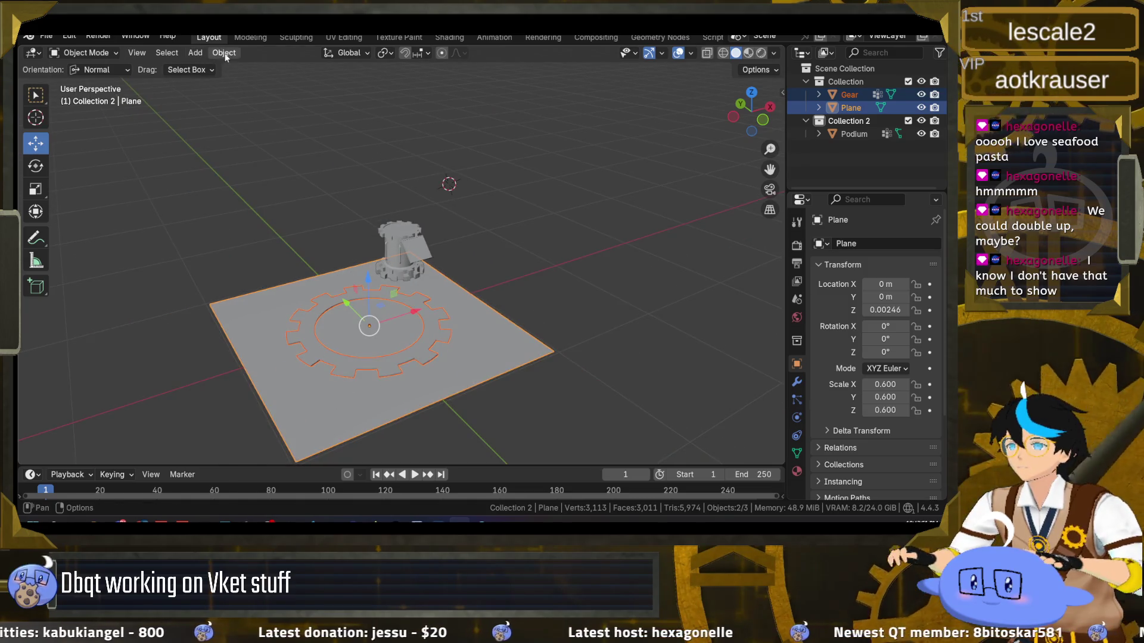
click(224, 54)
mouse_move(280, 121)
click(369, 146)
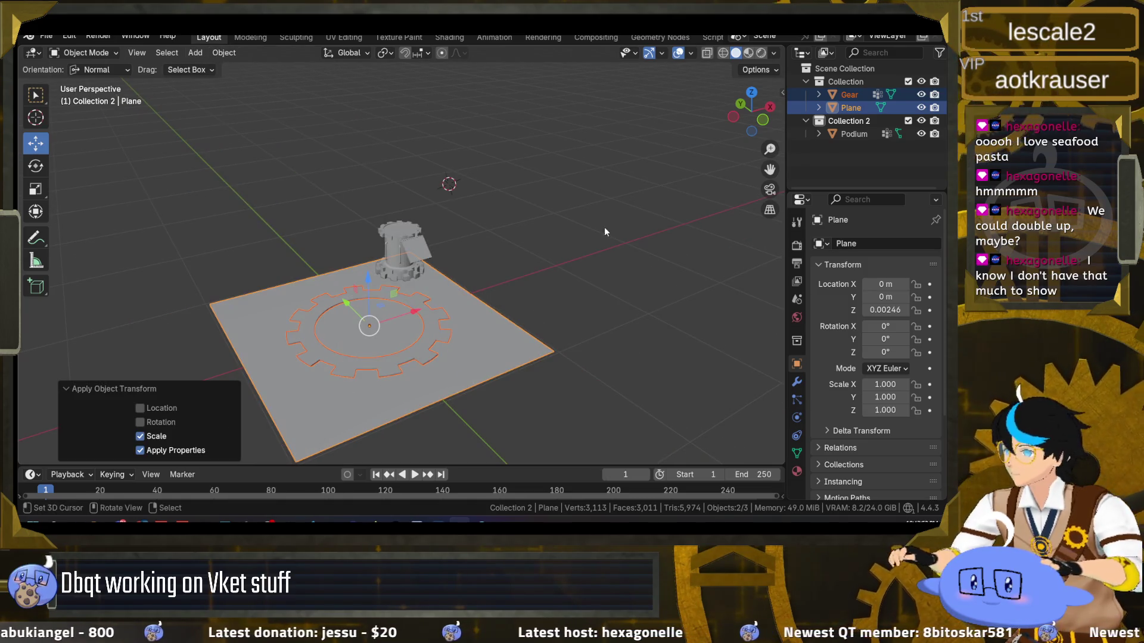
text(0.6)
key(Tab)
text(0.6)
key(Tab)
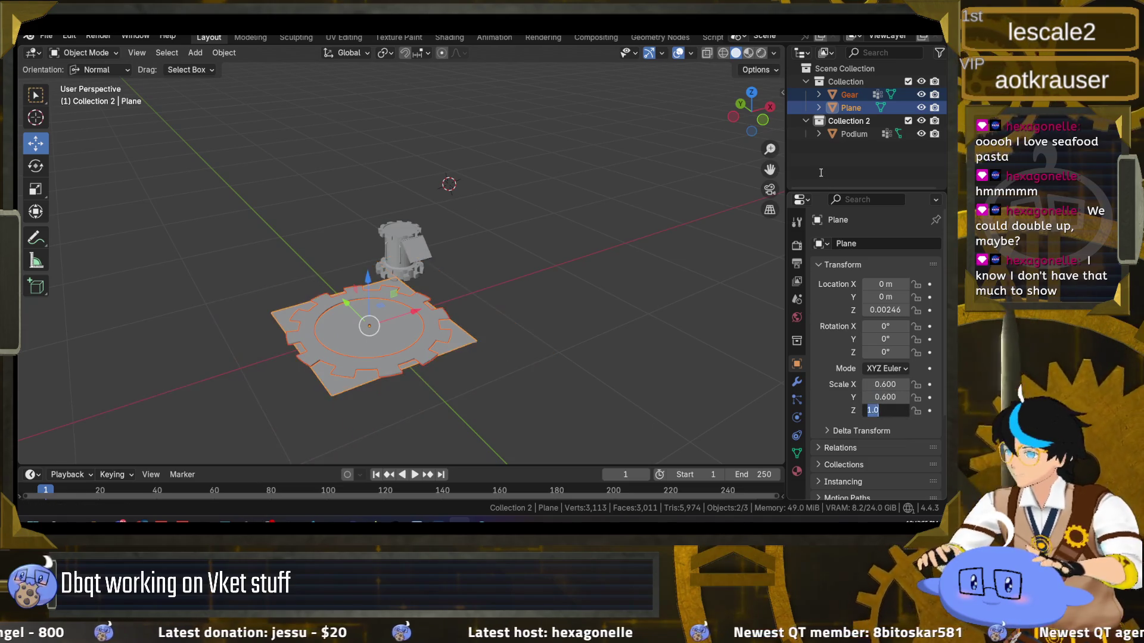
scroll(327, 245, up, 3)
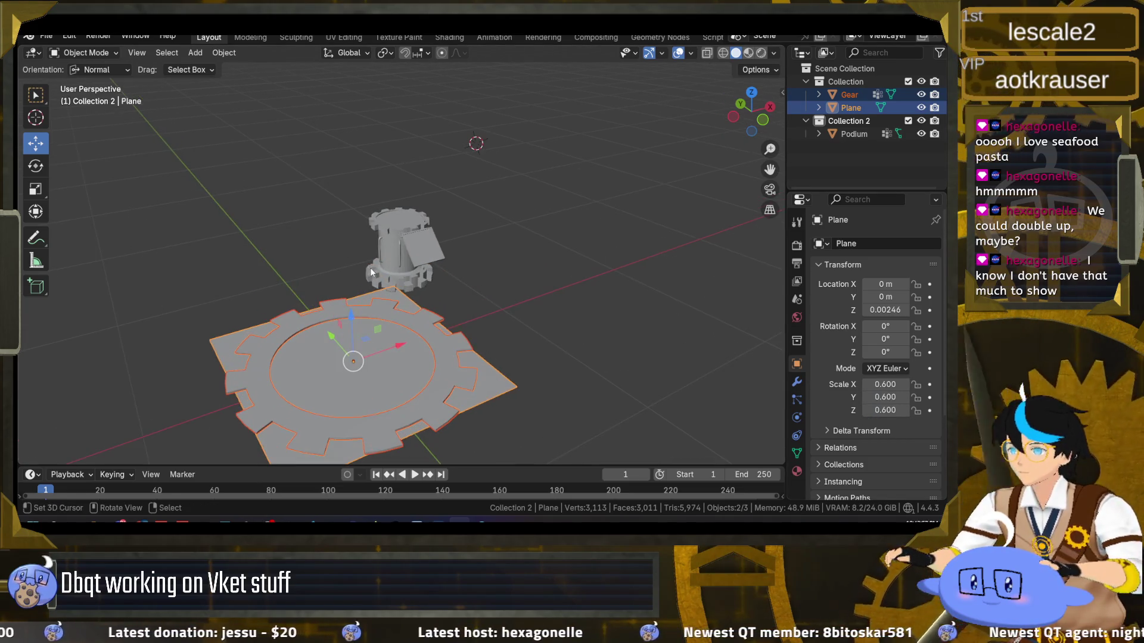
click(852, 95)
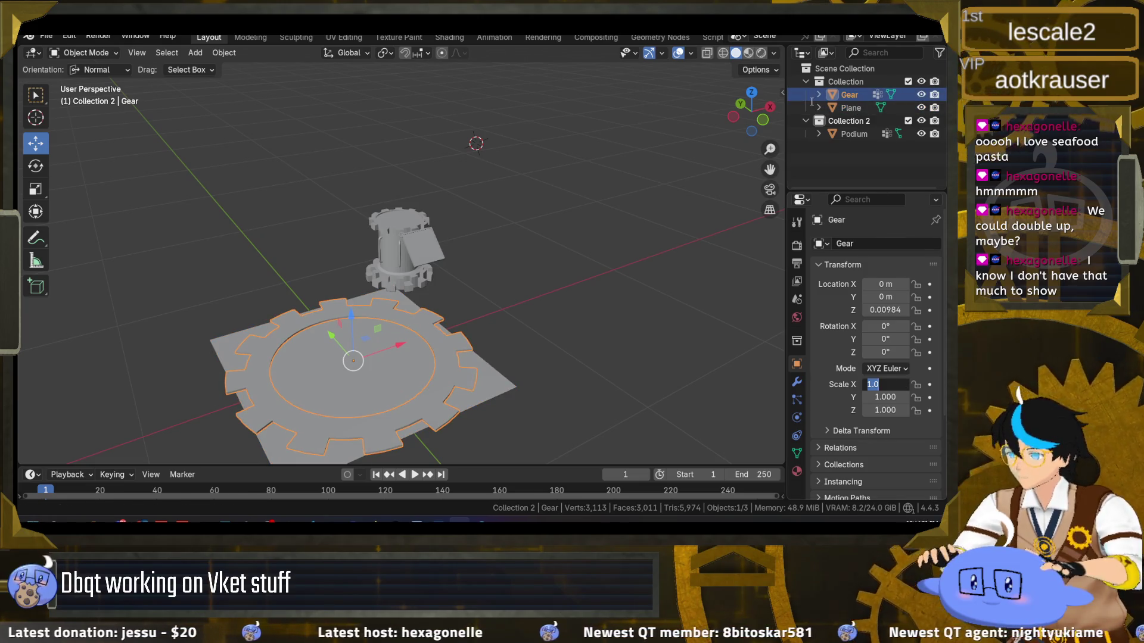
text(0.6)
key(Return)
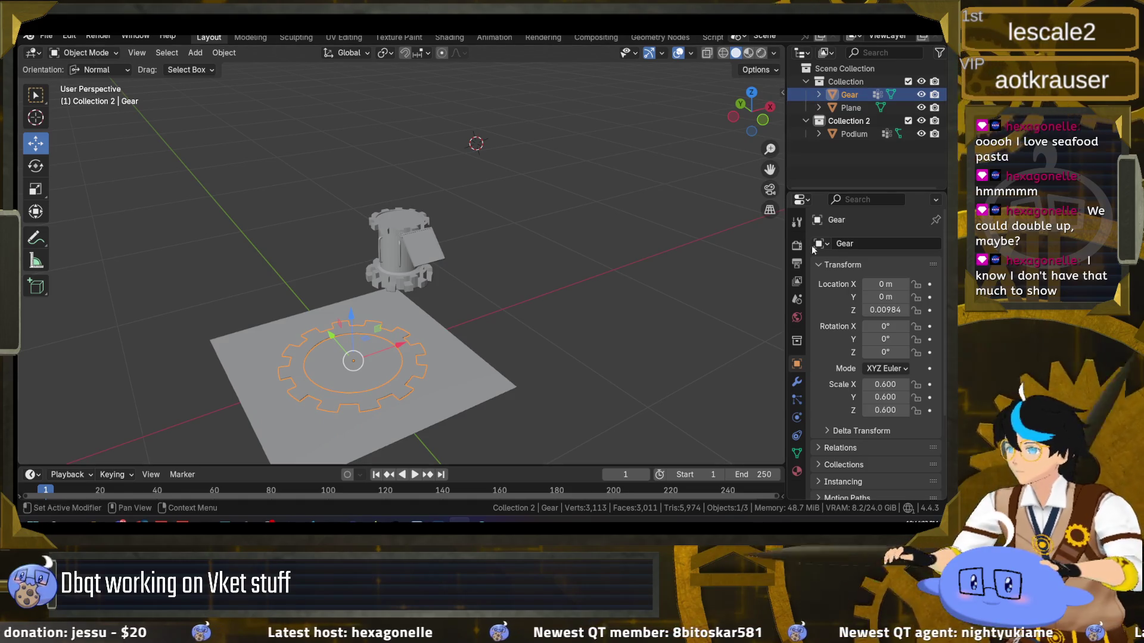
Select Gear and Plane together and bake their 0.6 scale with Apply > Scale
mouse_move(392, 237)
mouse_down()
mouse_move(446, 229)
mouse_move(430, 220)
mouse_move(419, 255)
mouse_up()
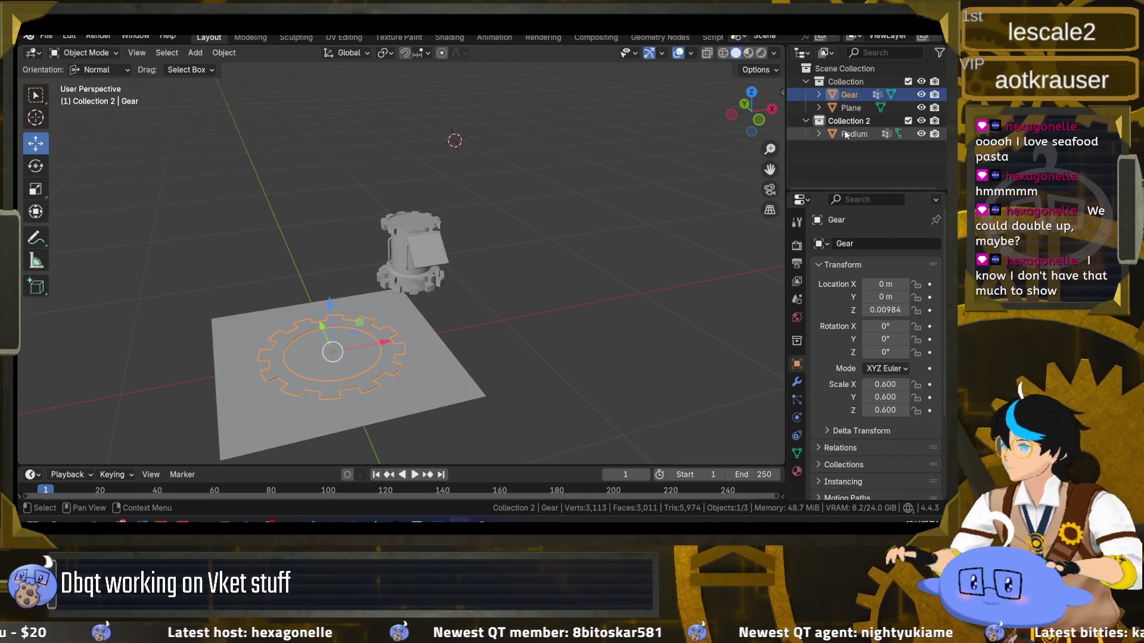
shift+click(851, 107)
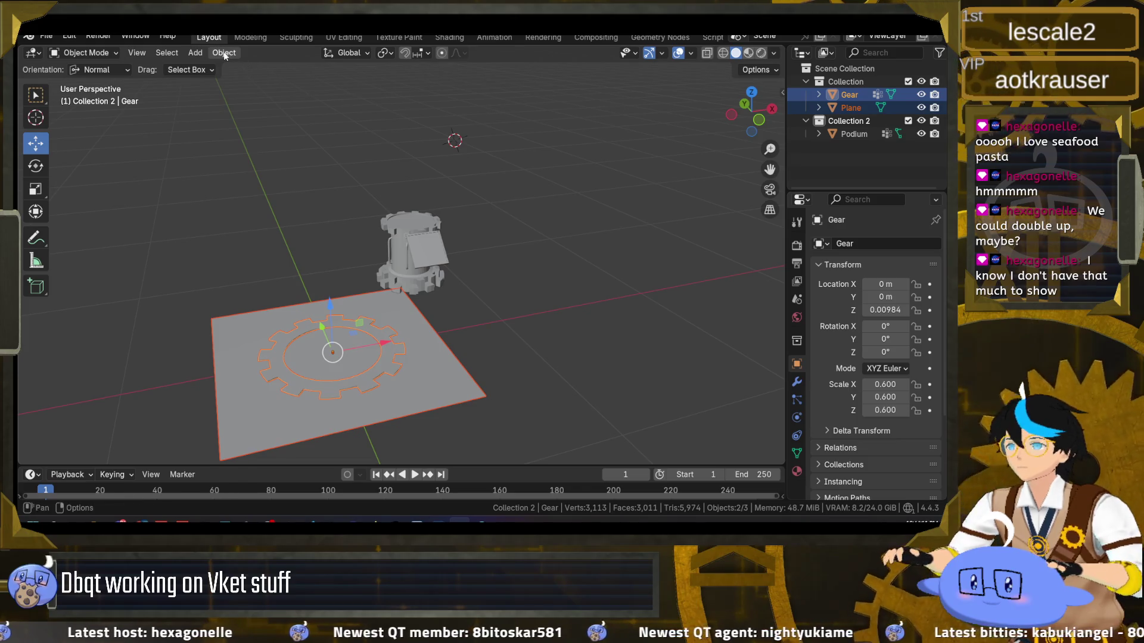
click(224, 53)
mouse_move(293, 121)
click(452, 145)
click(854, 134)
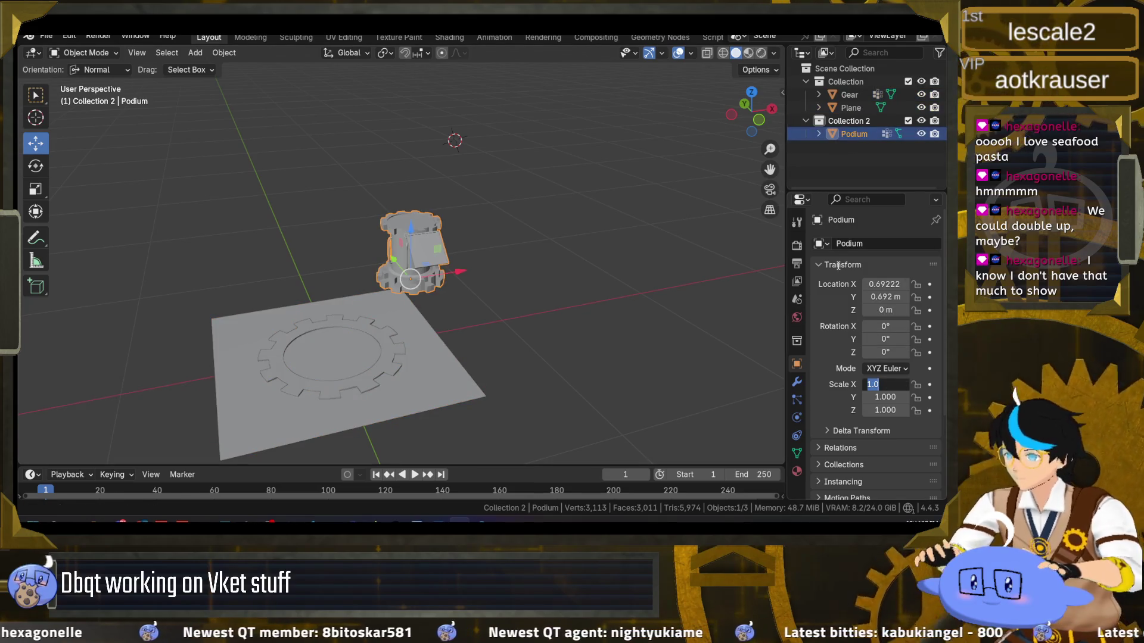
Scale the Podium to 0.6 on all axes and move it to the plane's far corner
text(0.6)
key(Tab)
text(0.6)
key(Tab)
text(0.6)
key(Return)
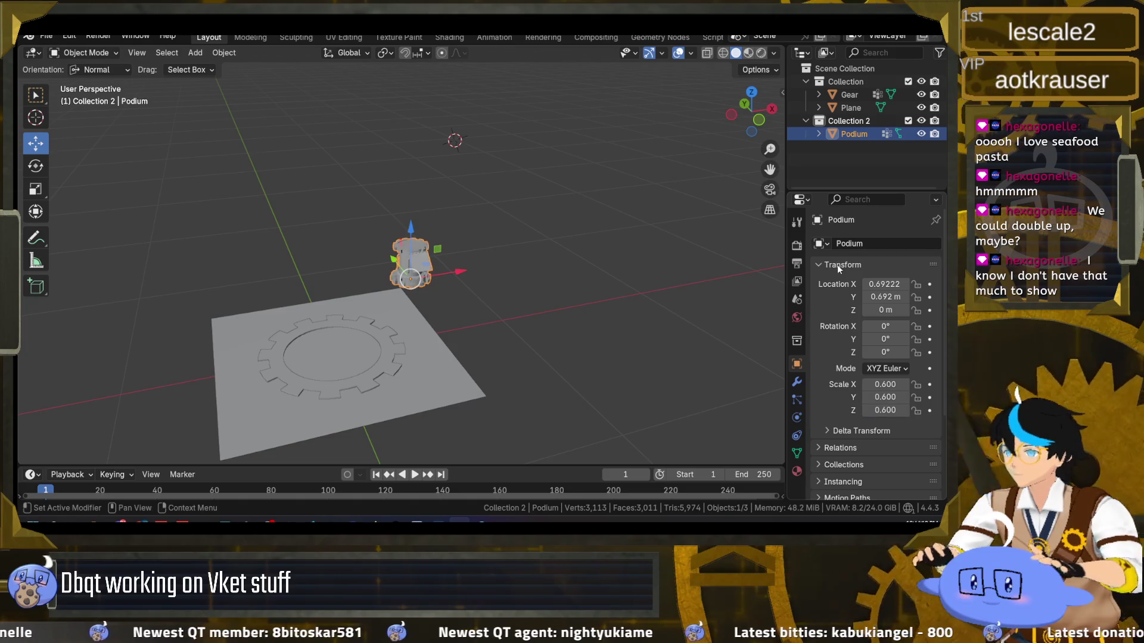
mouse_move(430, 270)
mouse_down()
mouse_move(405, 291)
mouse_move(417, 325)
mouse_move(492, 388)
mouse_move(435, 387)
mouse_move(459, 405)
mouse_move(488, 381)
mouse_move(463, 350)
mouse_up()
key(alt+Tab)
key(alt+Tab)
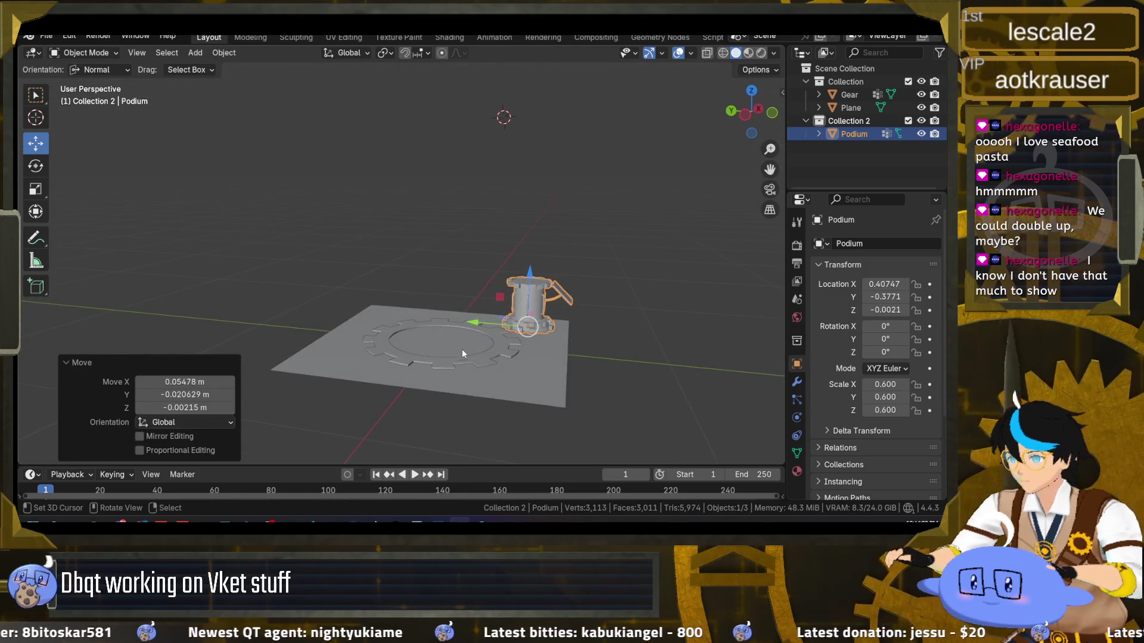
Centre the view on the Plane, reselect the Podium, and begin rotating it about Z
click(462, 351)
key(KP_Decimal)
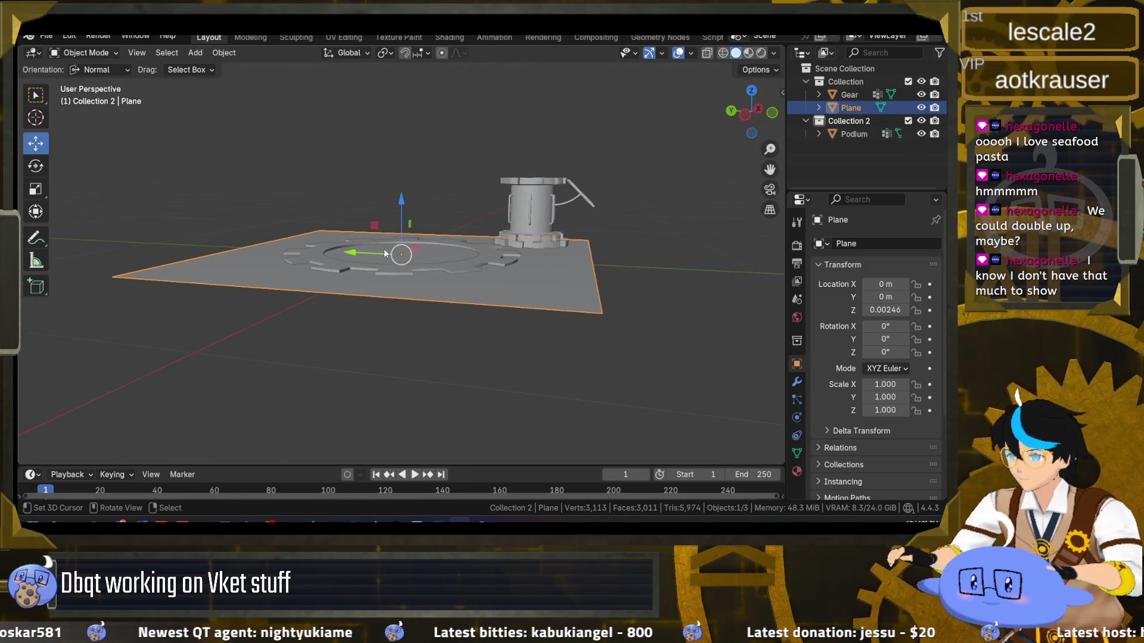
drag(385, 254, 416, 288)
click(526, 202)
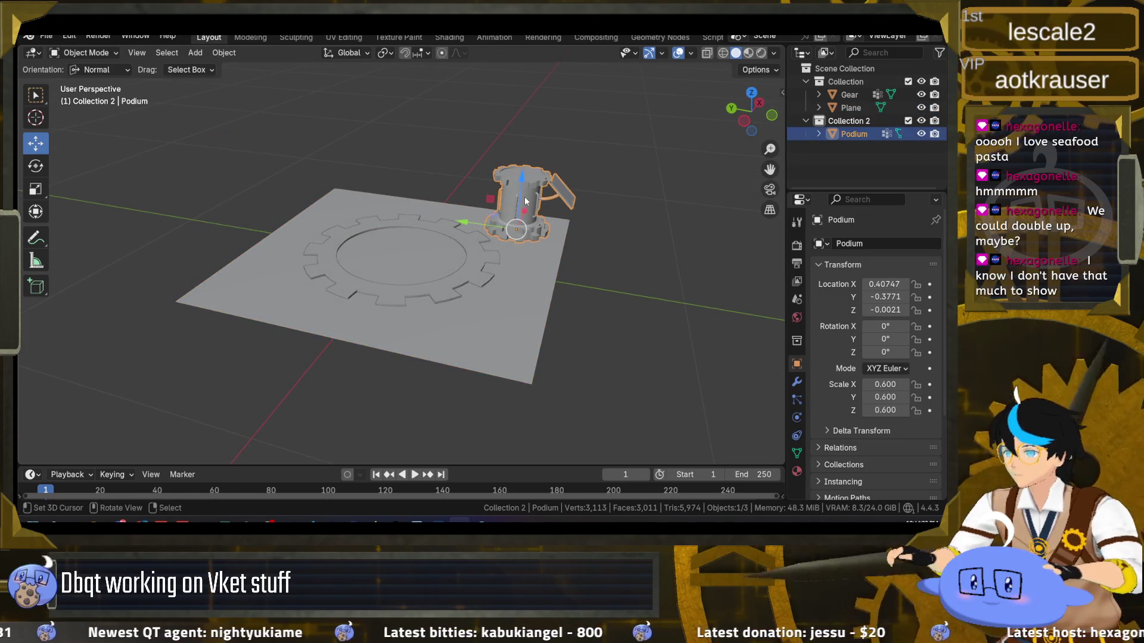
key(r)
key(z)
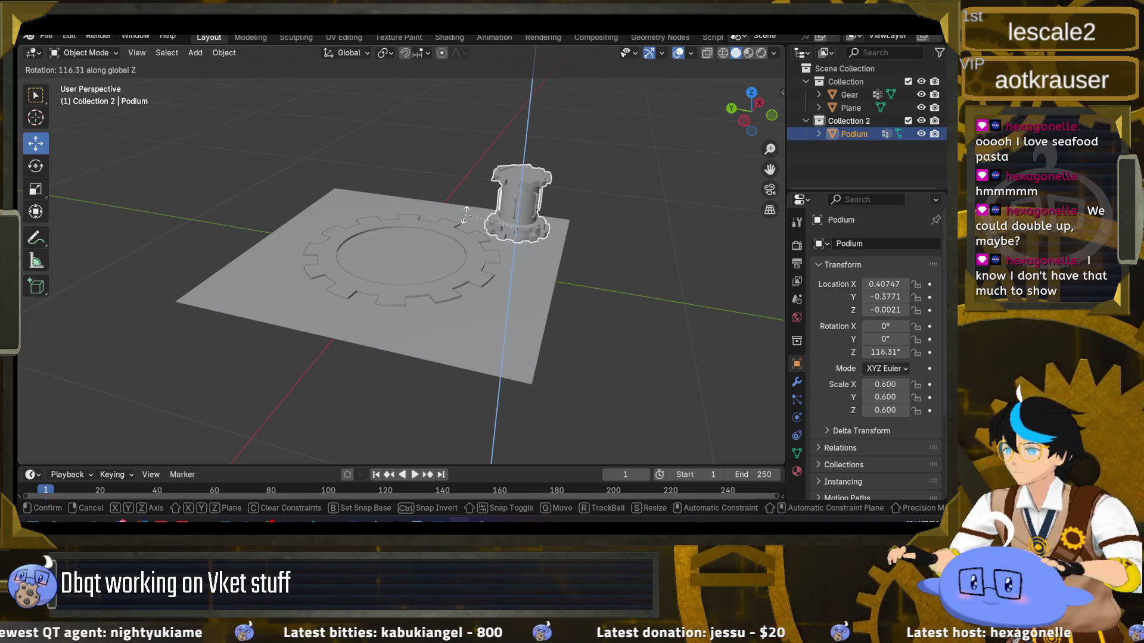
Confirm the first podium's rotation, nudge it, and drop a duplicate beside it
click(522, 299)
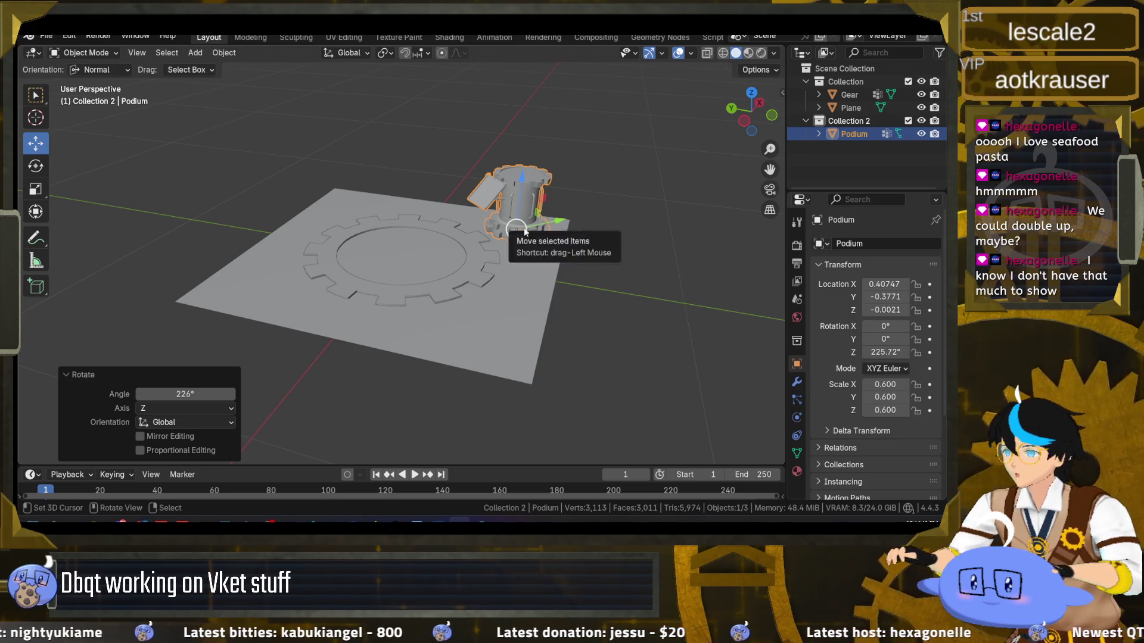
drag(557, 238, 552, 242)
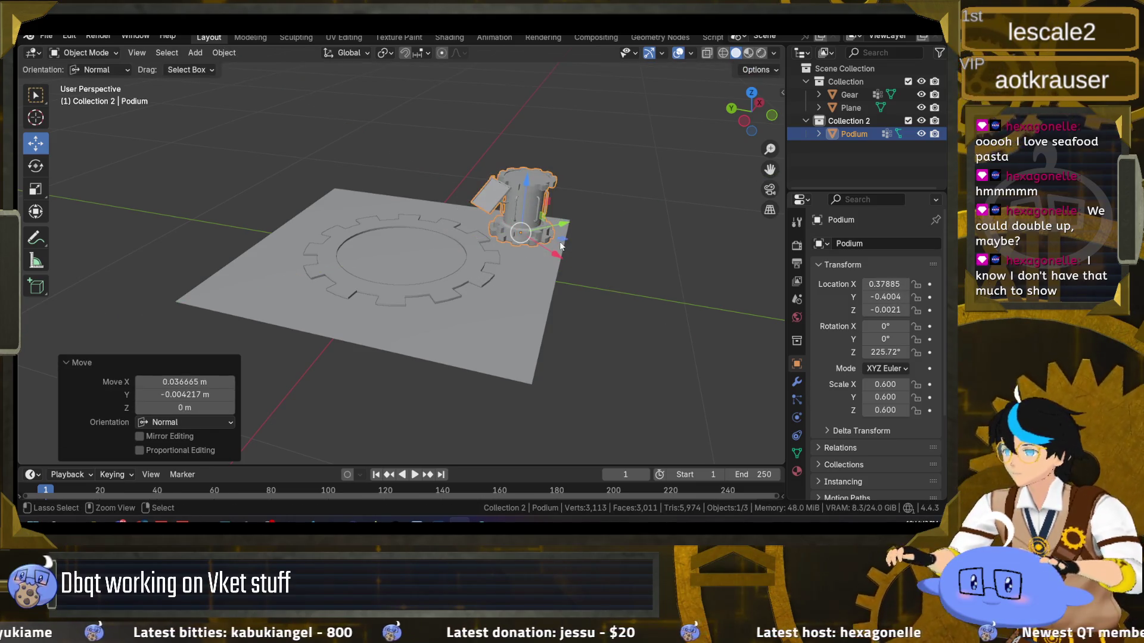
key(shift+d)
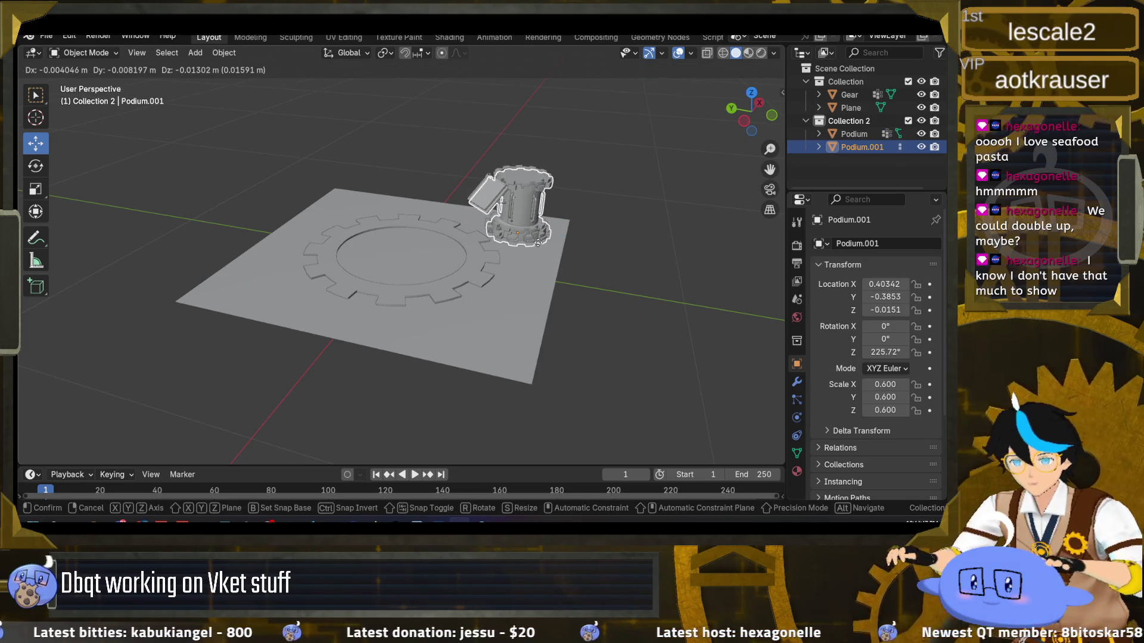
click(522, 282)
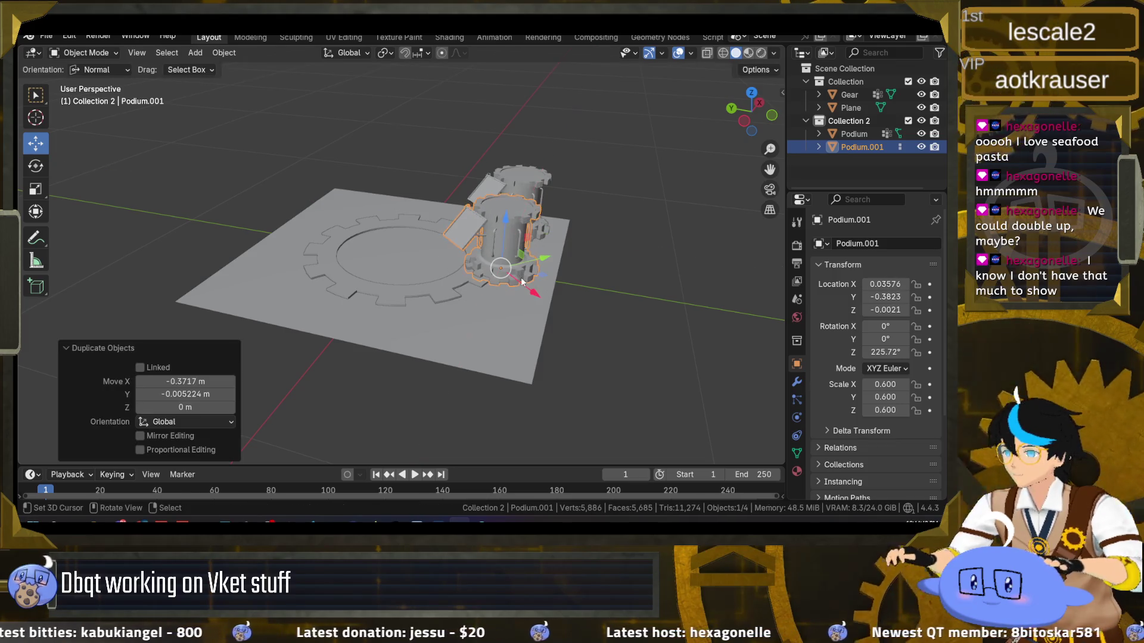
Turn the copy to 134.16° on Z, move it near the plane's right edge, and duplicate it again
mouse_move(455, 327)
mouse_down()
mouse_move(525, 380)
mouse_move(596, 380)
mouse_move(538, 277)
mouse_up()
key(r)
key(z)
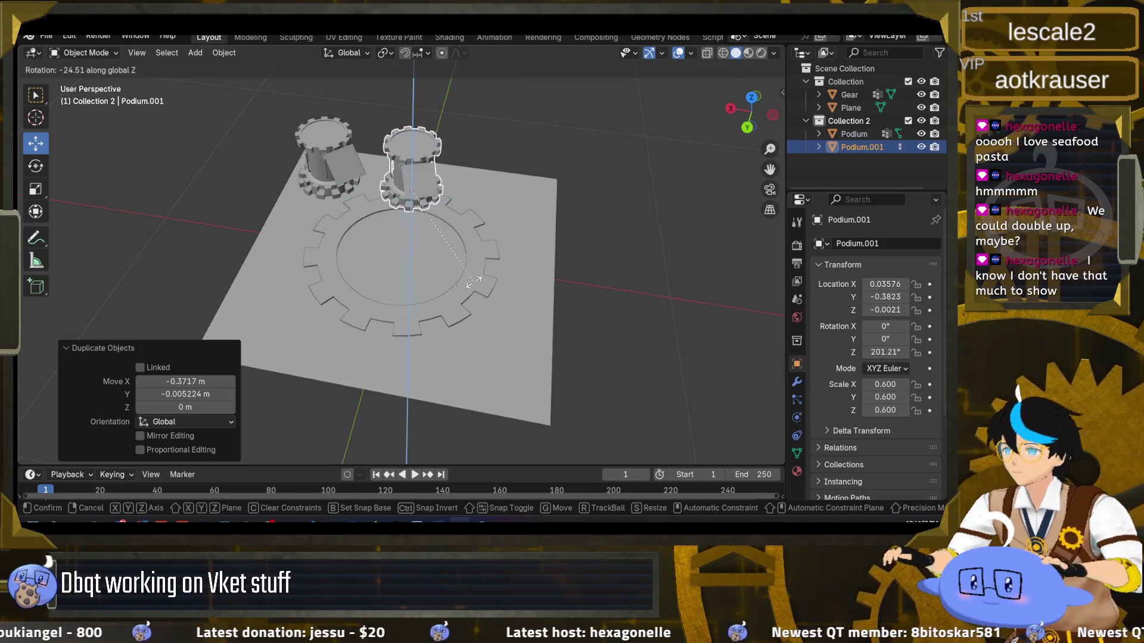
click(361, 291)
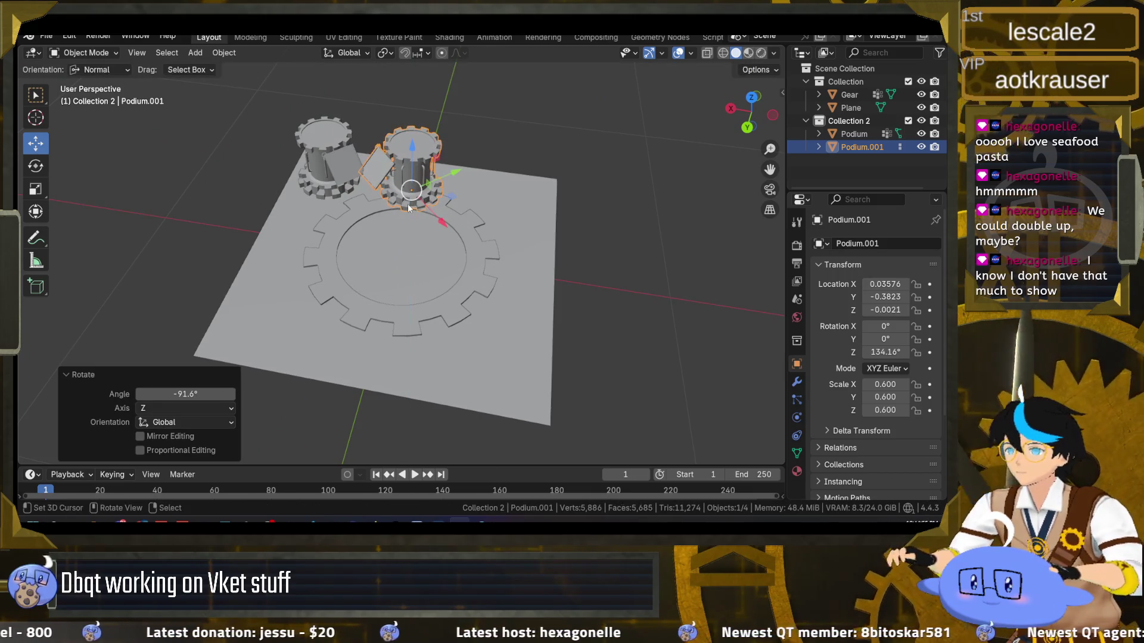
drag(450, 201, 538, 220)
key(shift+d)
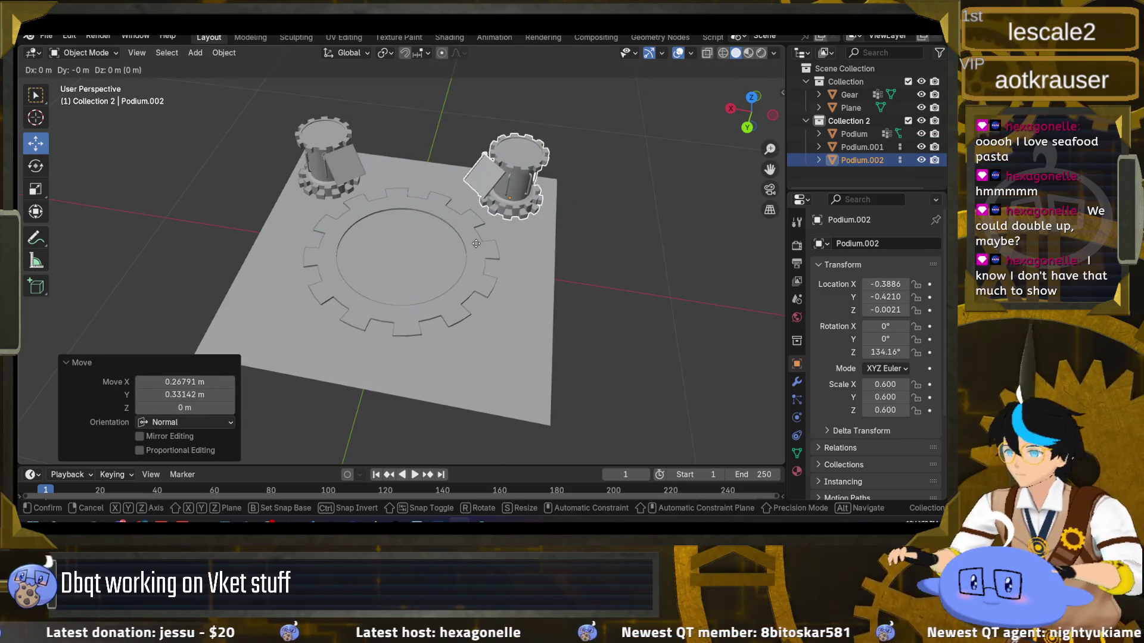
key(shift+z)
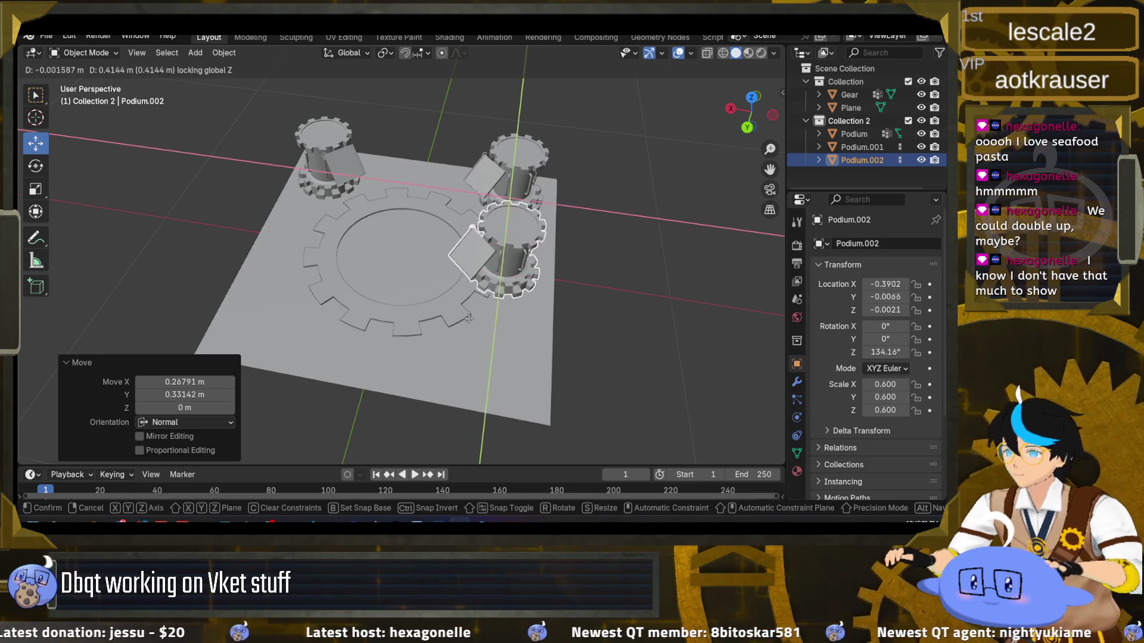
Place the third podium between the other two, turn it about Z, and nudge it along X
click(369, 226)
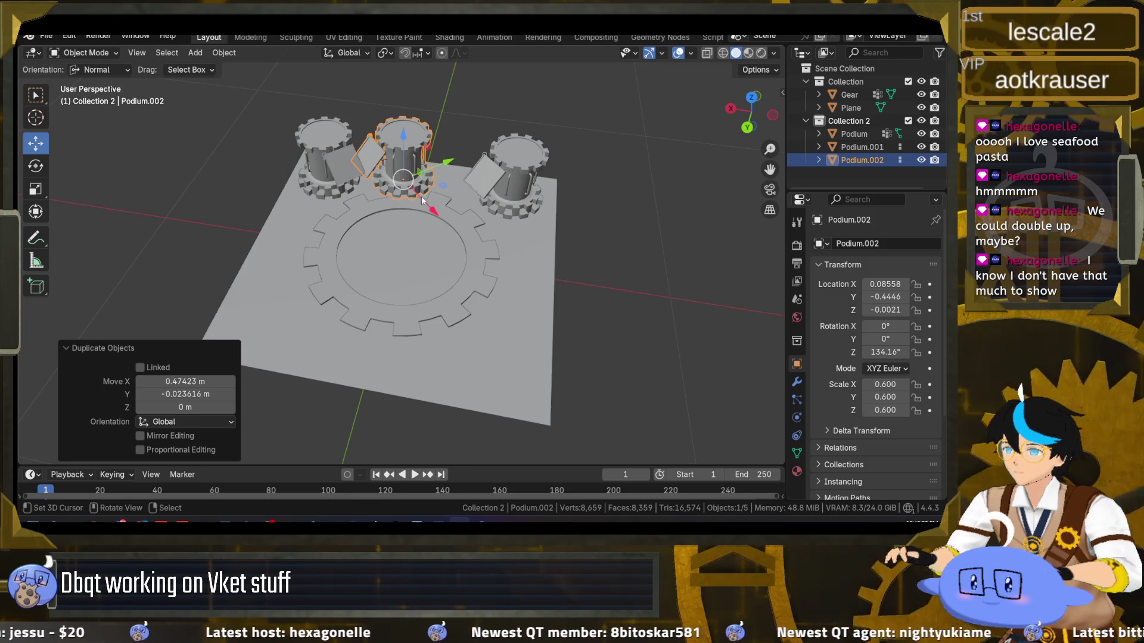
key(r)
key(z)
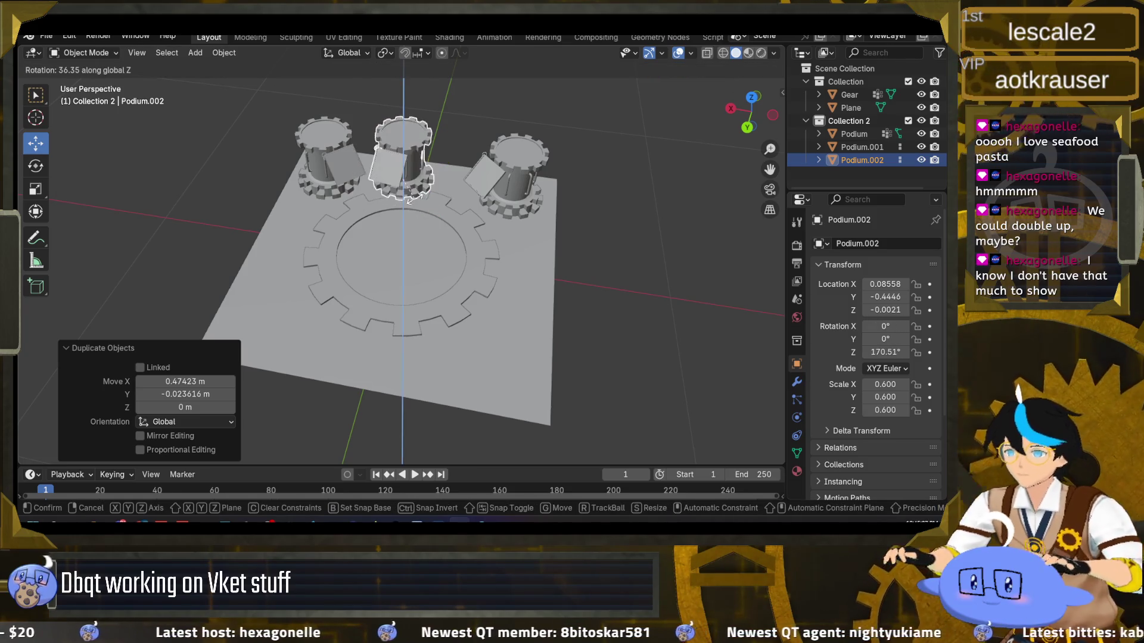
click(415, 203)
drag(450, 189, 462, 191)
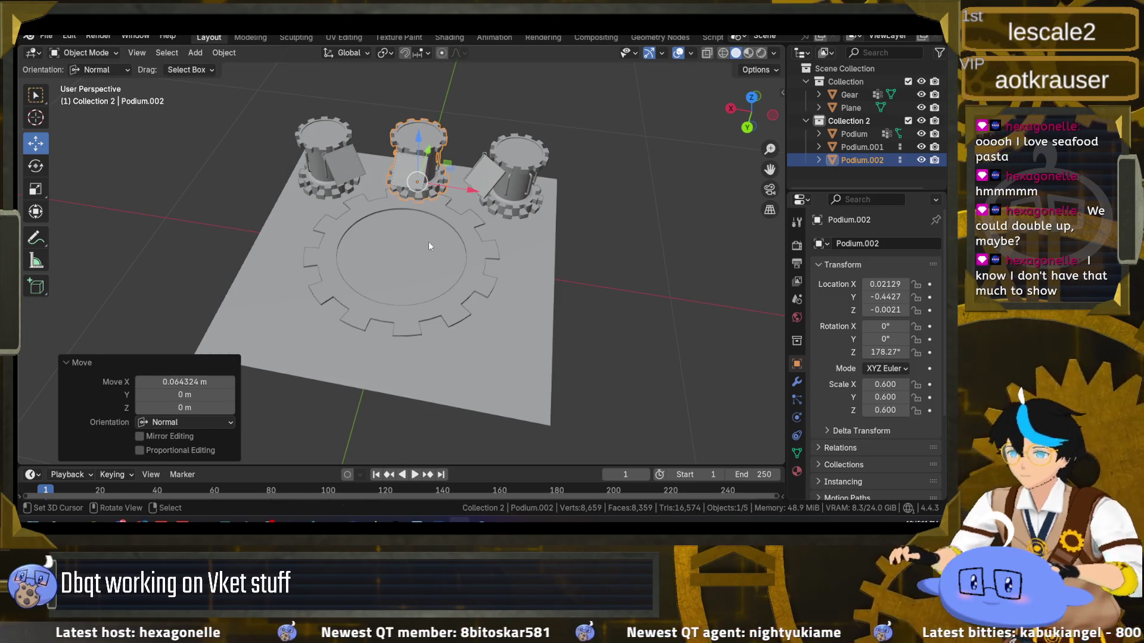
Add a fourth podium beside the gear's right edge turned 86.127° on Z, and save dbqtbooth.blend
key(shift+d)
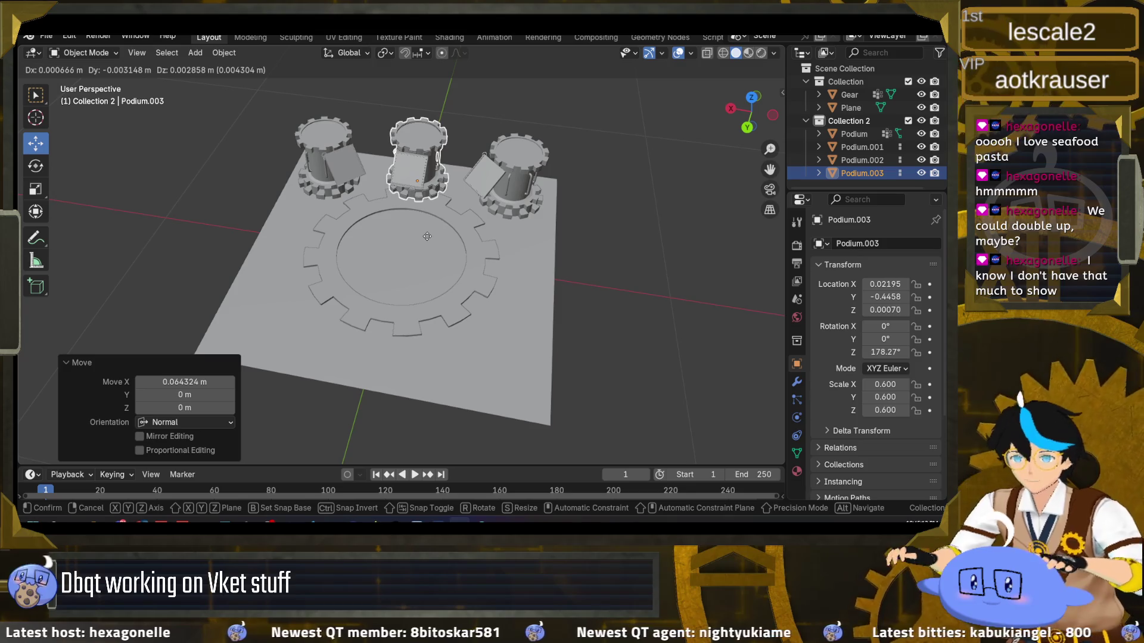
key(shift+z)
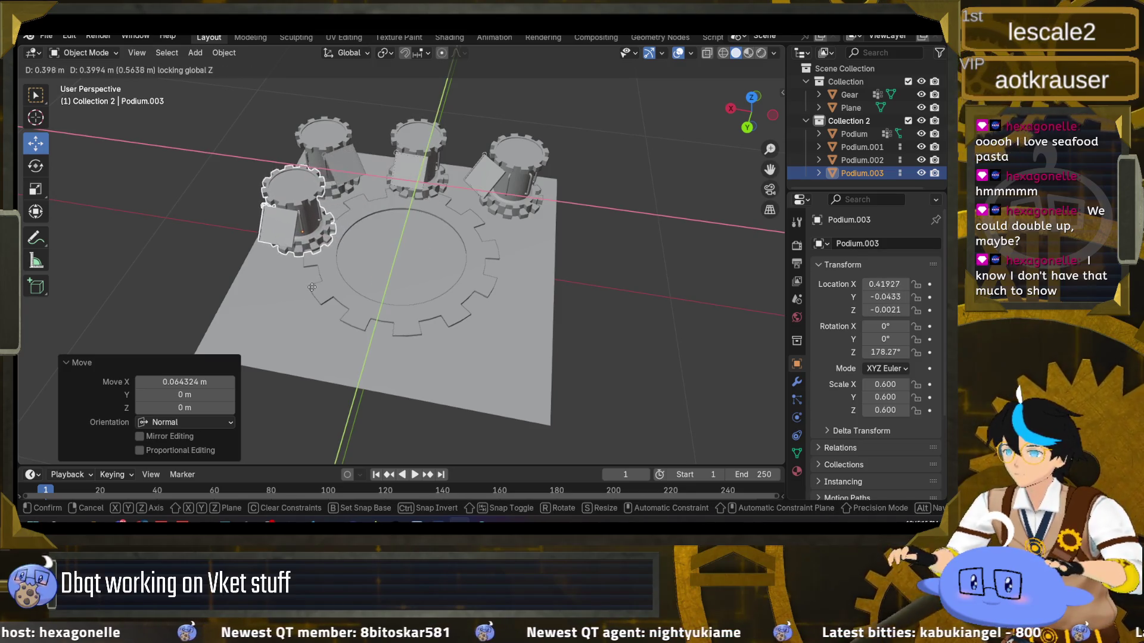
click(523, 319)
key(r)
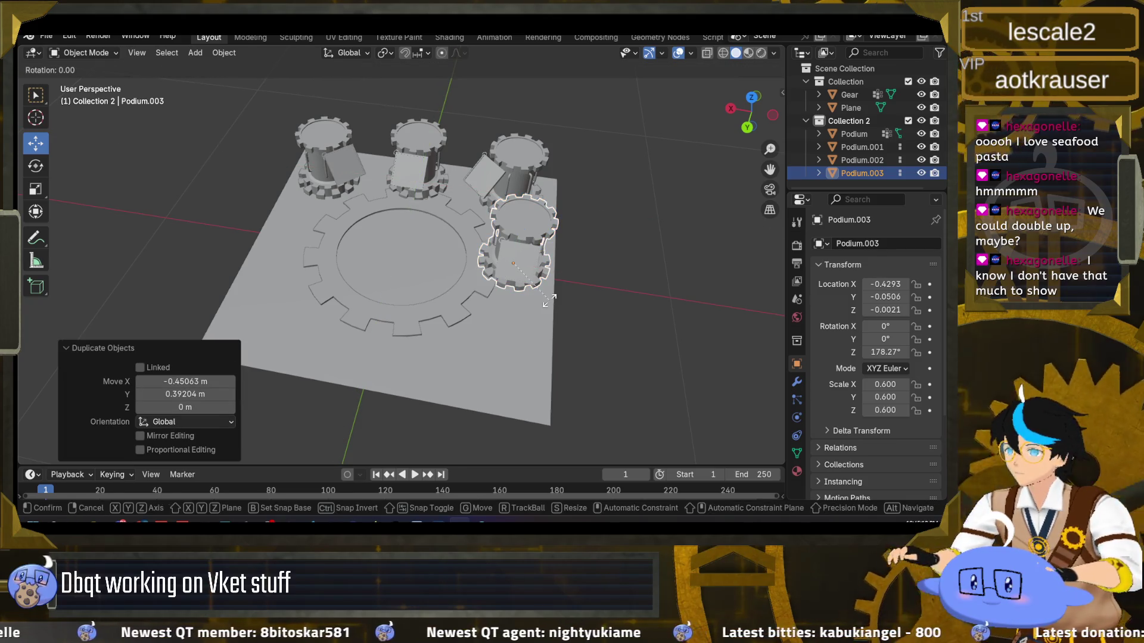
key(z)
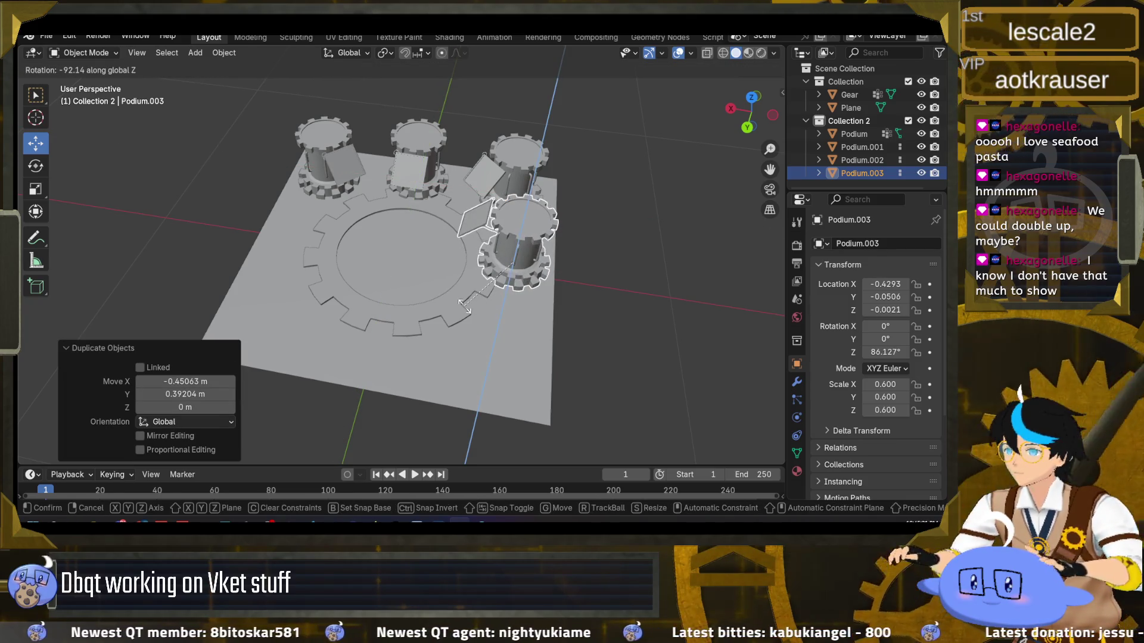
click(465, 306)
mouse_move(428, 290)
mouse_down()
mouse_move(577, 284)
mouse_move(509, 288)
mouse_move(512, 244)
mouse_up()
mouse_move(522, 286)
mouse_down()
mouse_move(529, 239)
mouse_move(516, 248)
mouse_up()
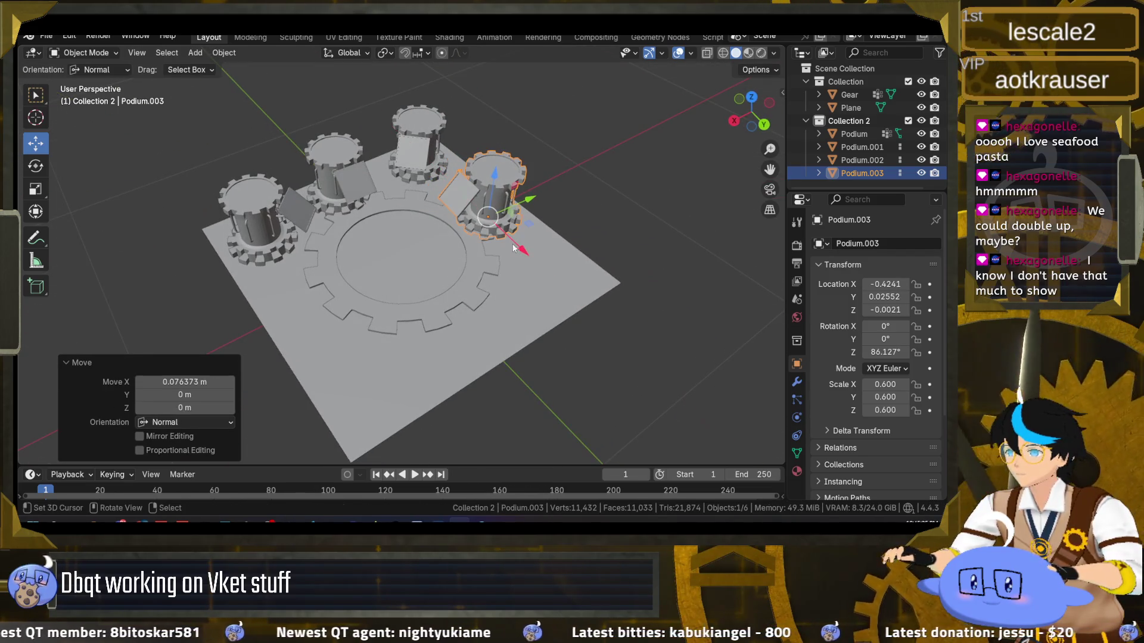
mouse_move(419, 275)
mouse_down()
mouse_move(390, 314)
mouse_move(388, 248)
mouse_up()
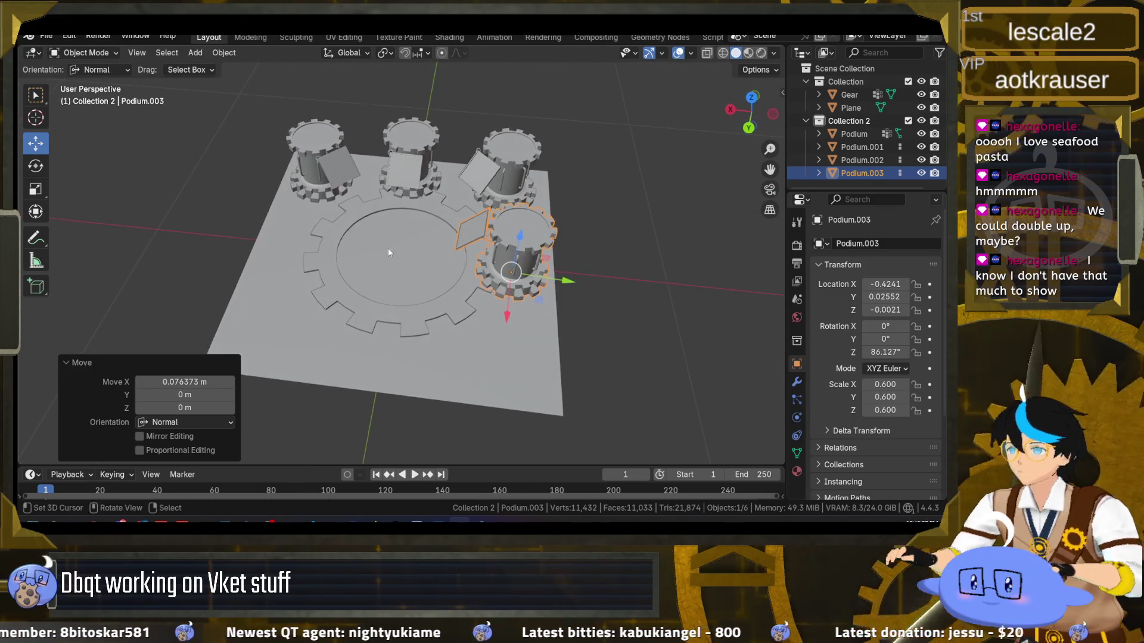
key(ctrl+s)
Export the Blender scene as FBX, overwriting dbqtbooth.fbx in the Unity project
click(52, 37)
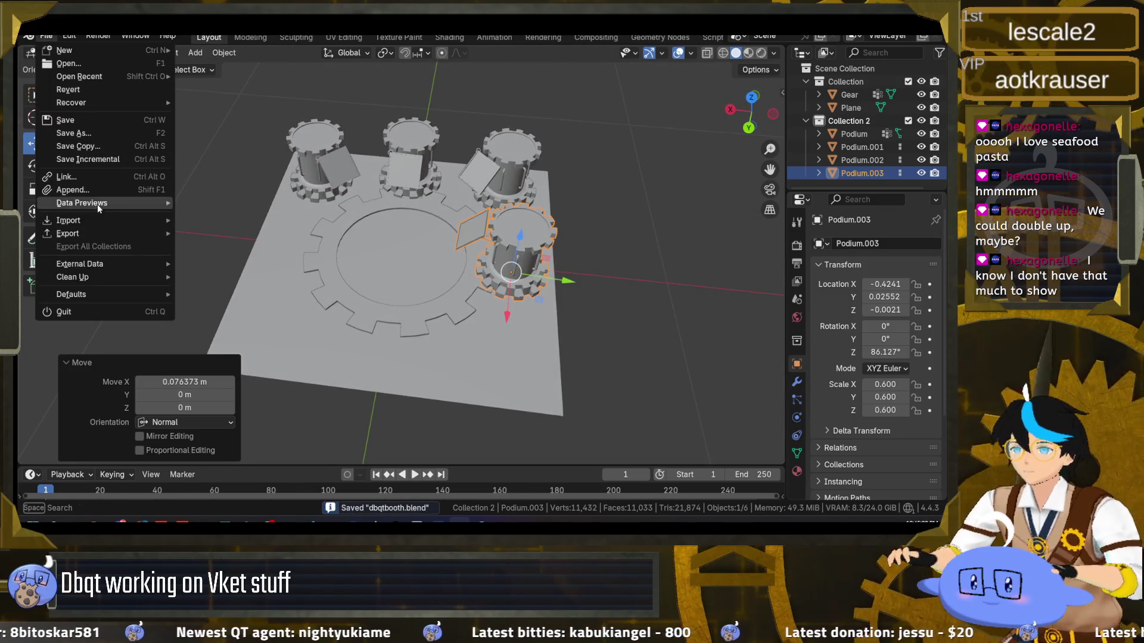
mouse_move(115, 235)
click(237, 342)
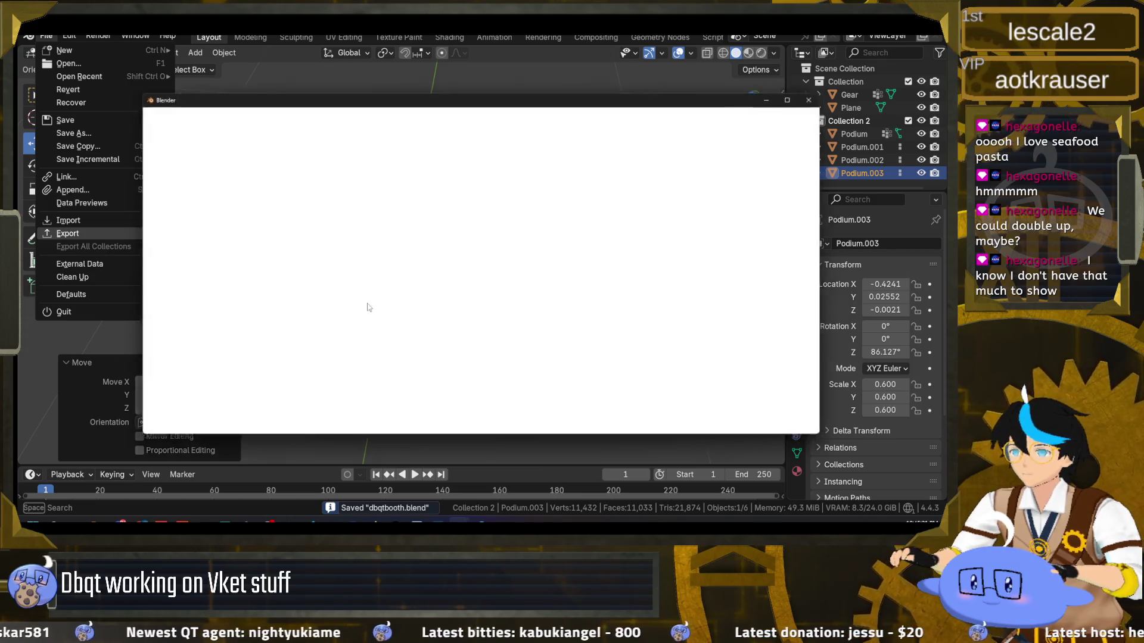
click(377, 153)
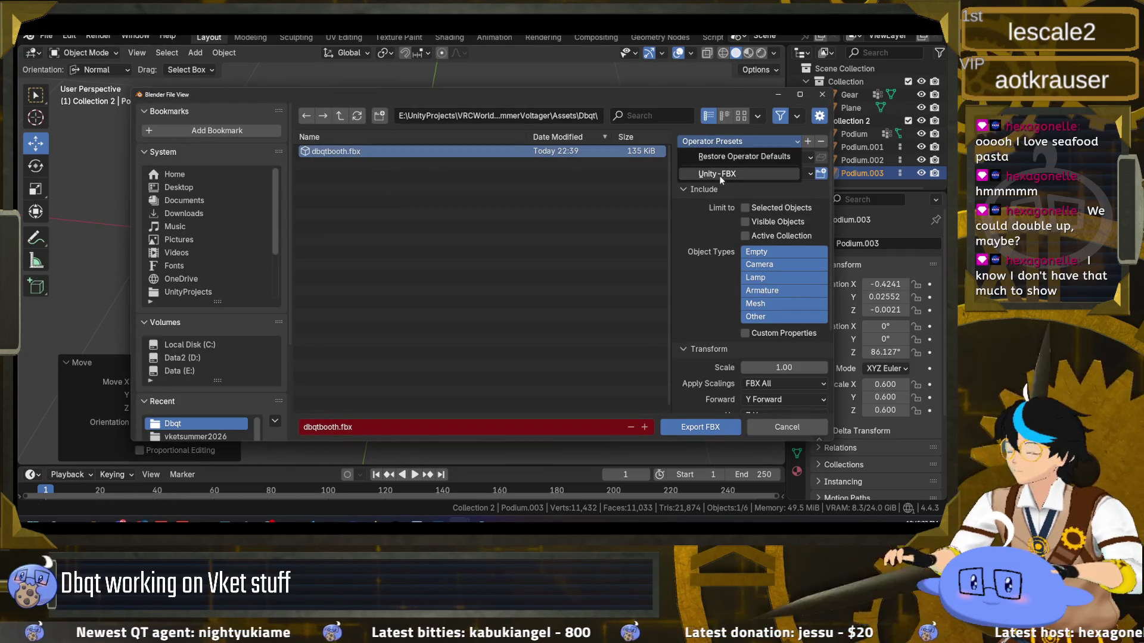
click(706, 429)
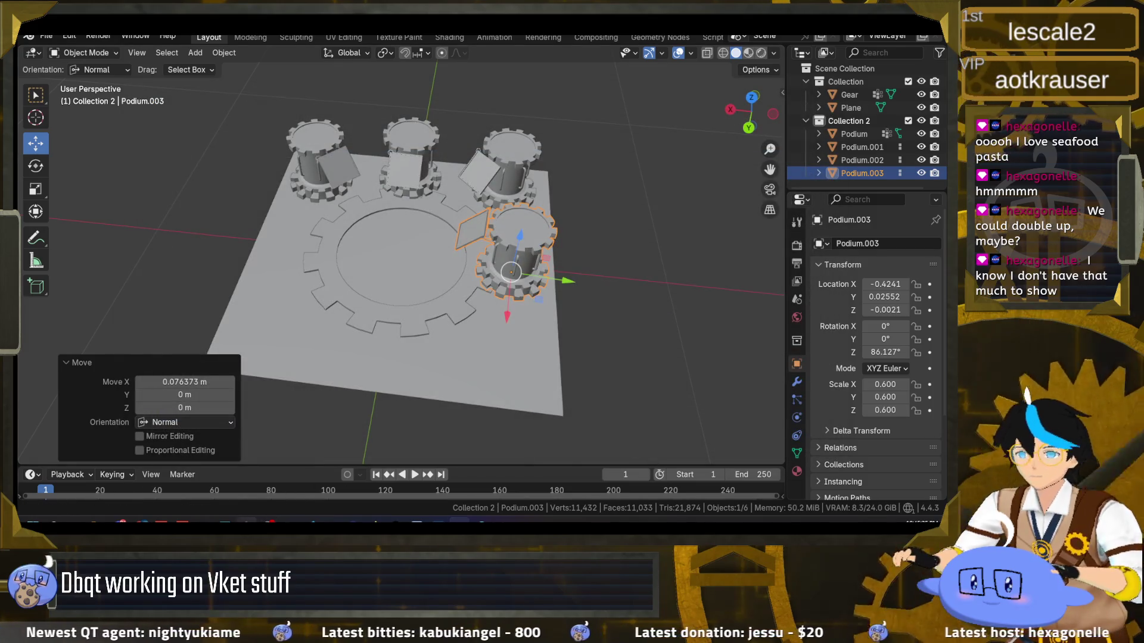
Back in Unity, enlarge the scene view and start play mode
key(alt+Tab)
drag(386, 146, 387, 277)
click(468, 44)
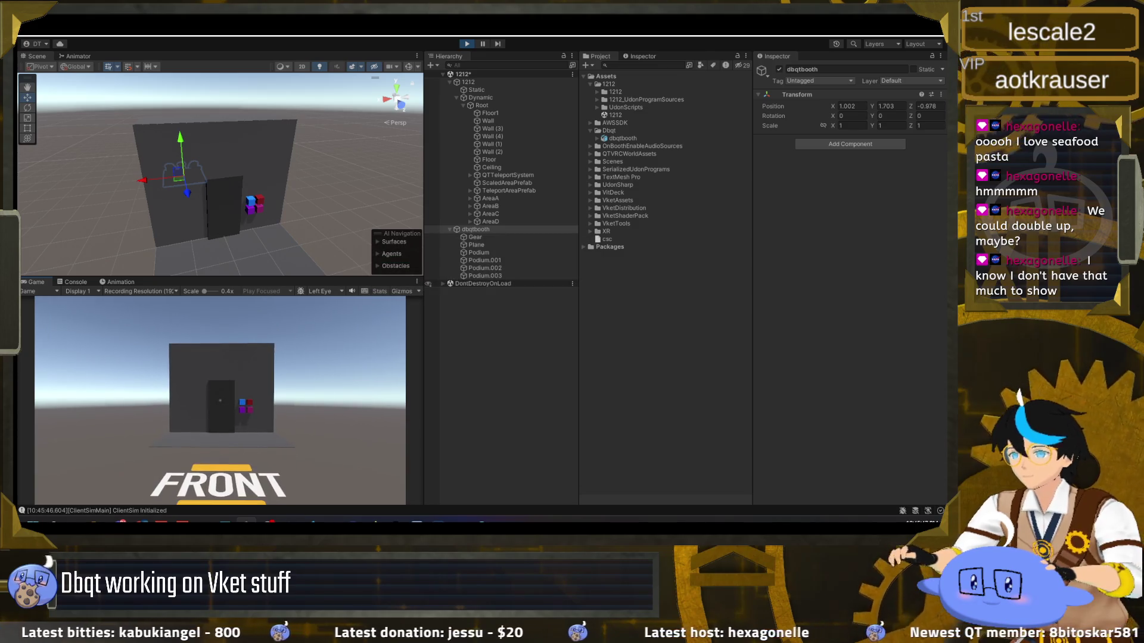
Walk through the portal door into the booth to see the podiums, then exit play mode
key(w)
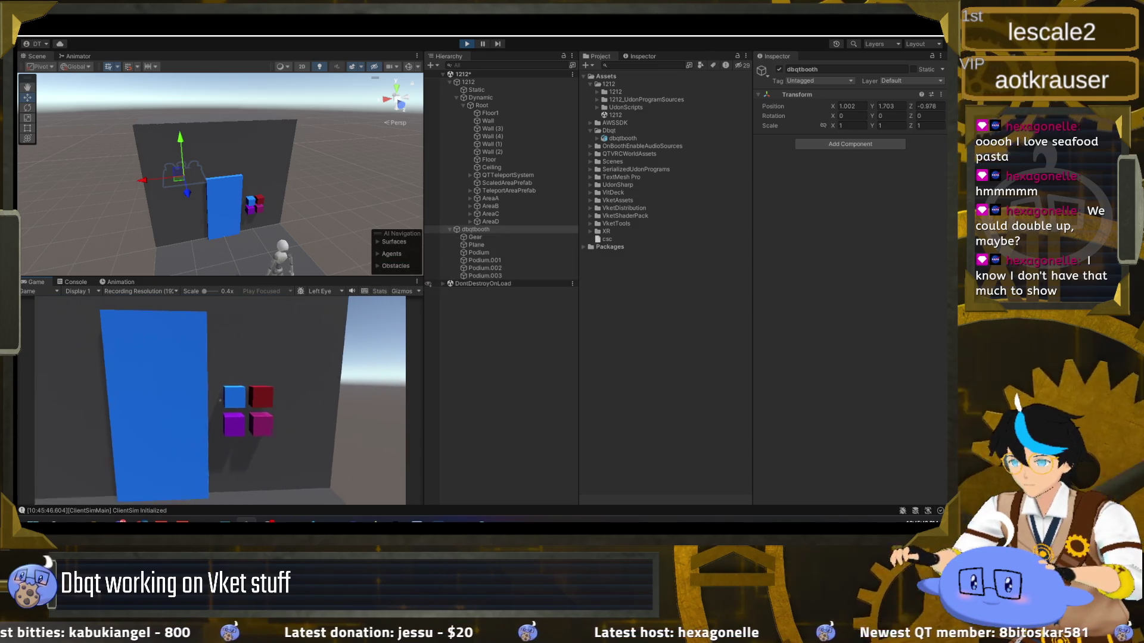
click(221, 401)
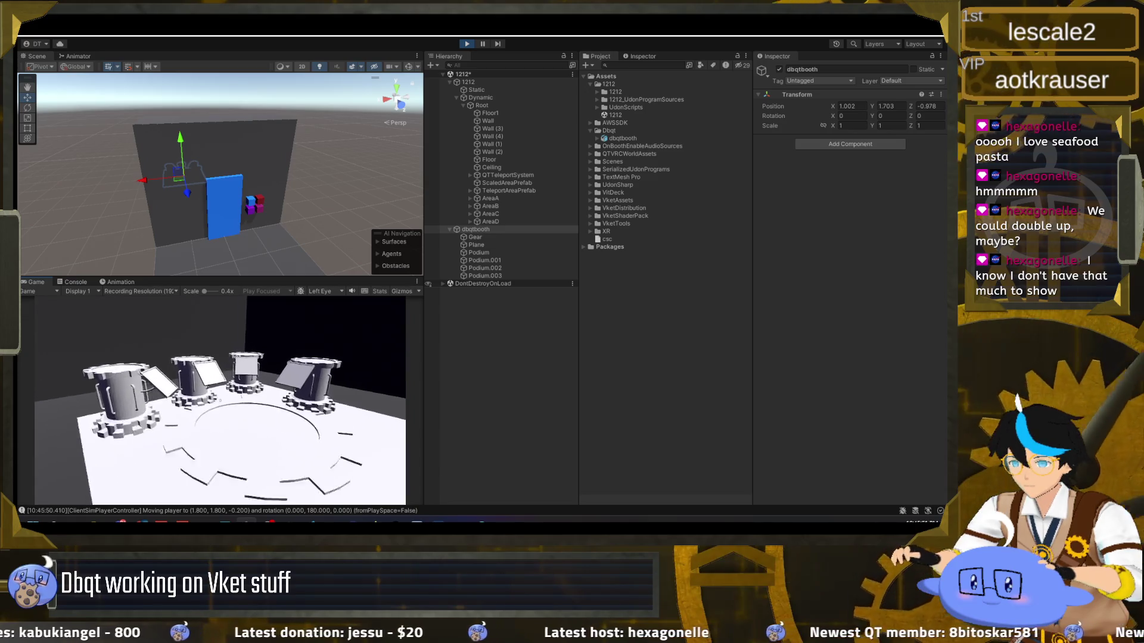
key(Escape)
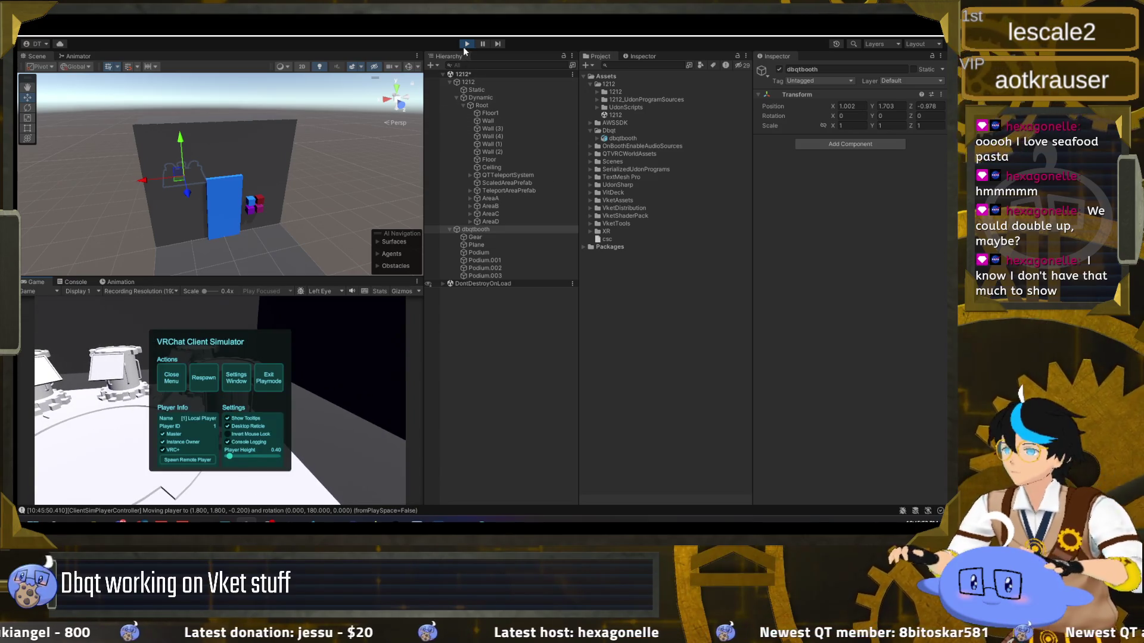
click(467, 43)
click(497, 228)
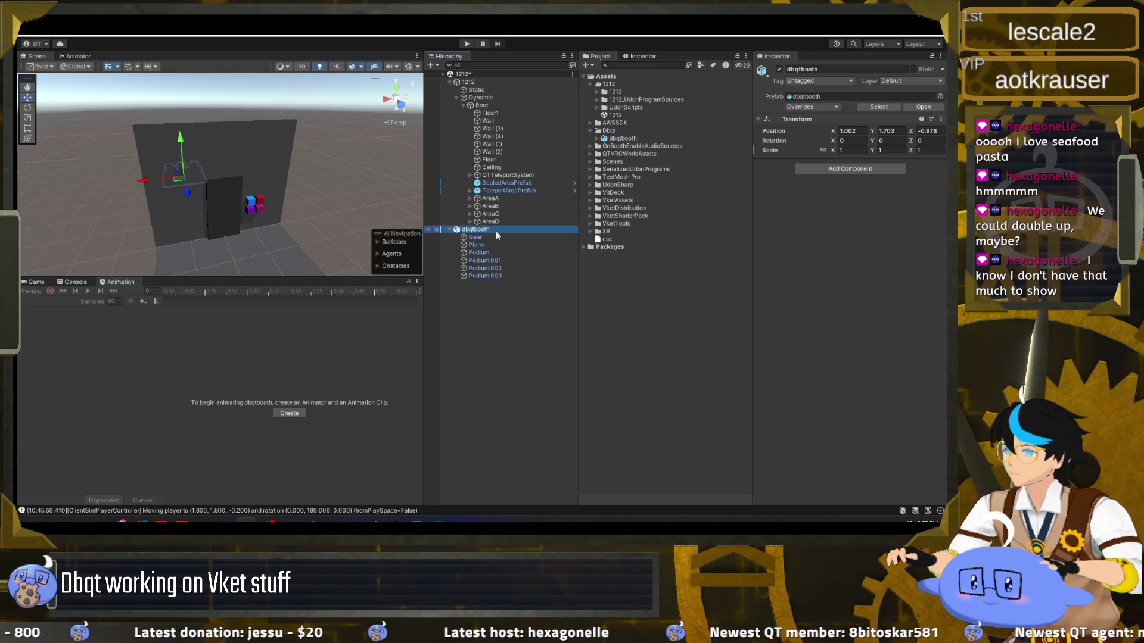
Inspect the Gear, ScaledAreaPrefab and dbqtbooth objects, then start another play test
click(489, 239)
click(486, 230)
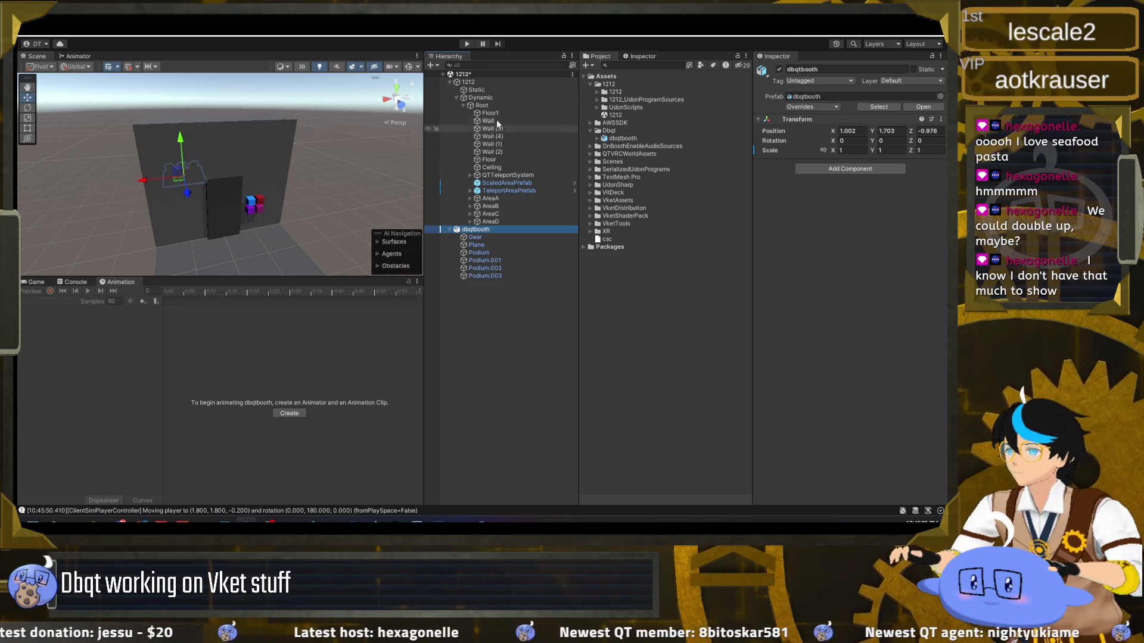
click(507, 183)
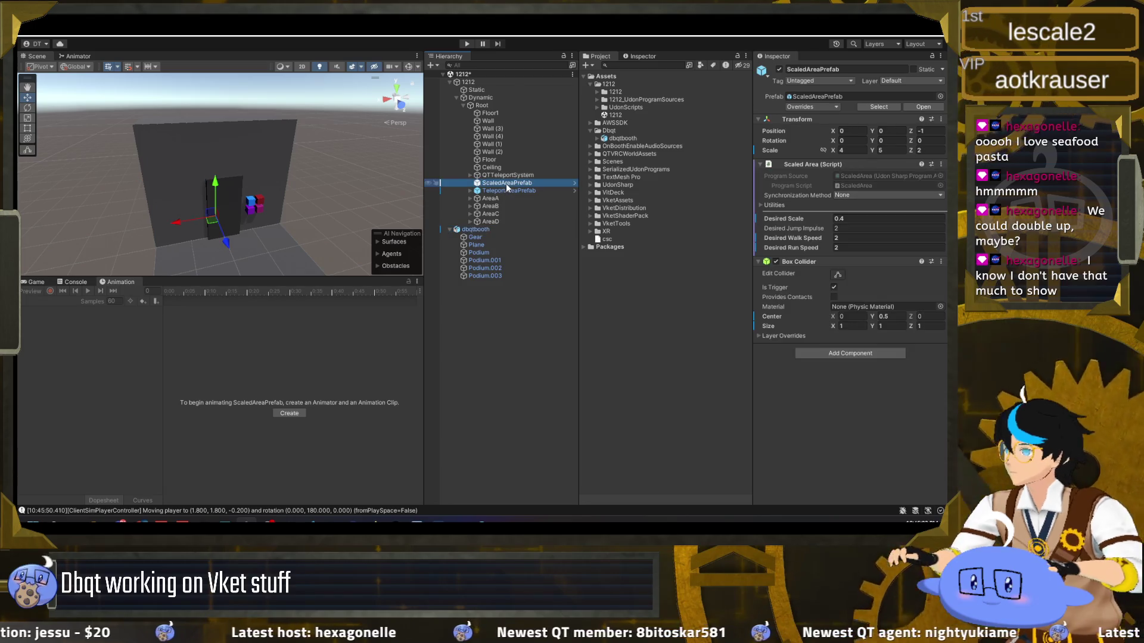
click(499, 230)
click(497, 236)
click(496, 230)
click(465, 45)
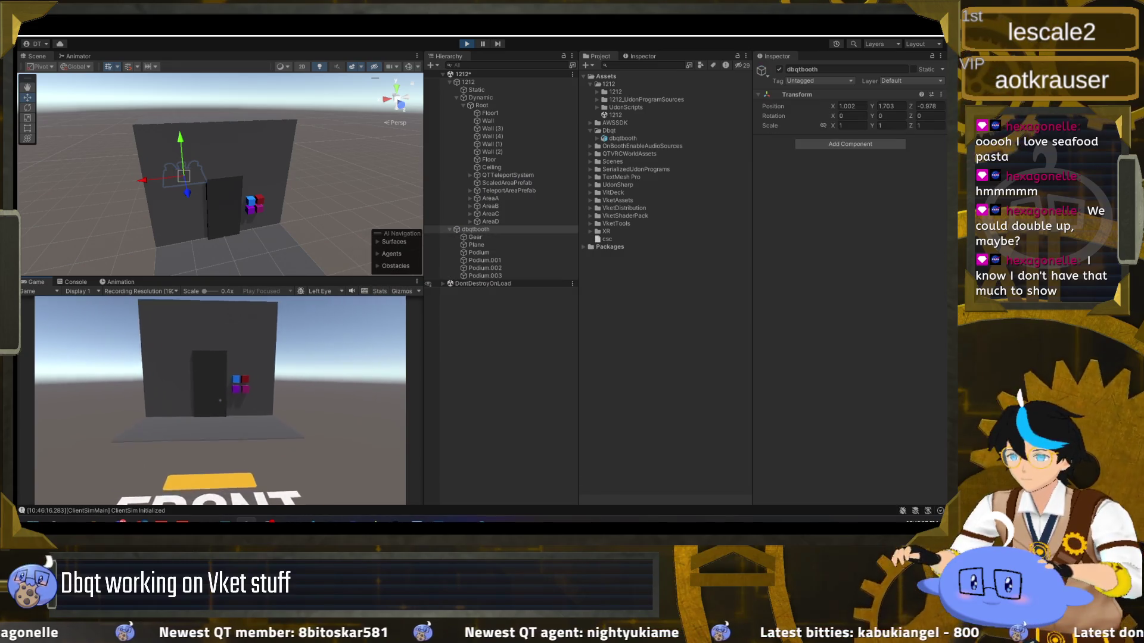
Walk into the booth and around the four gear podiums, then stop and return to Blender
key(w)
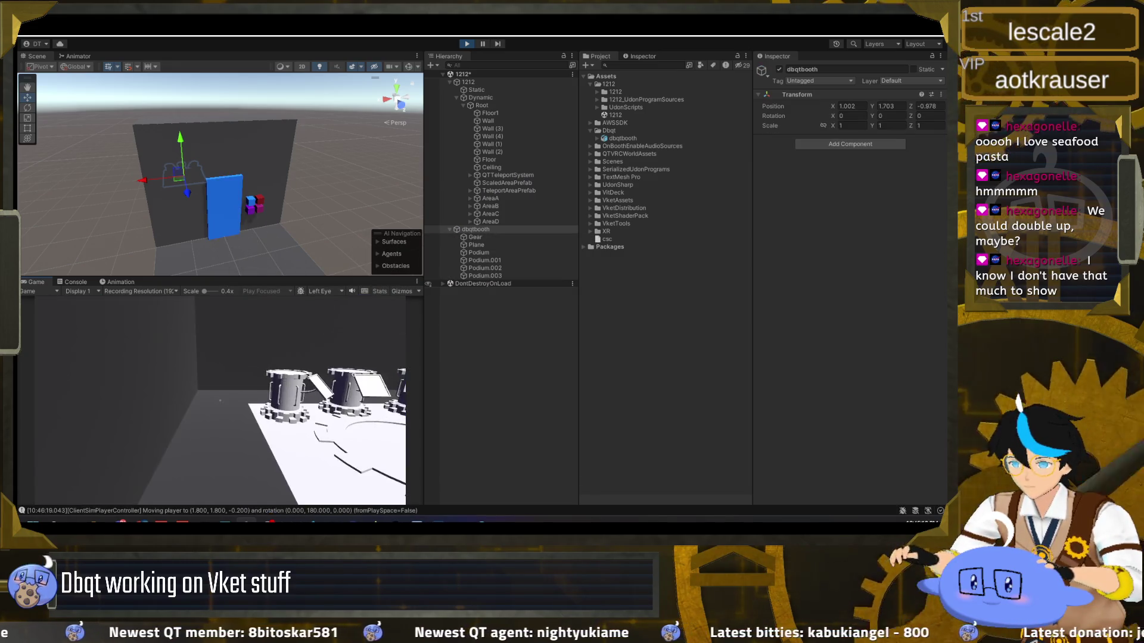
key(w)
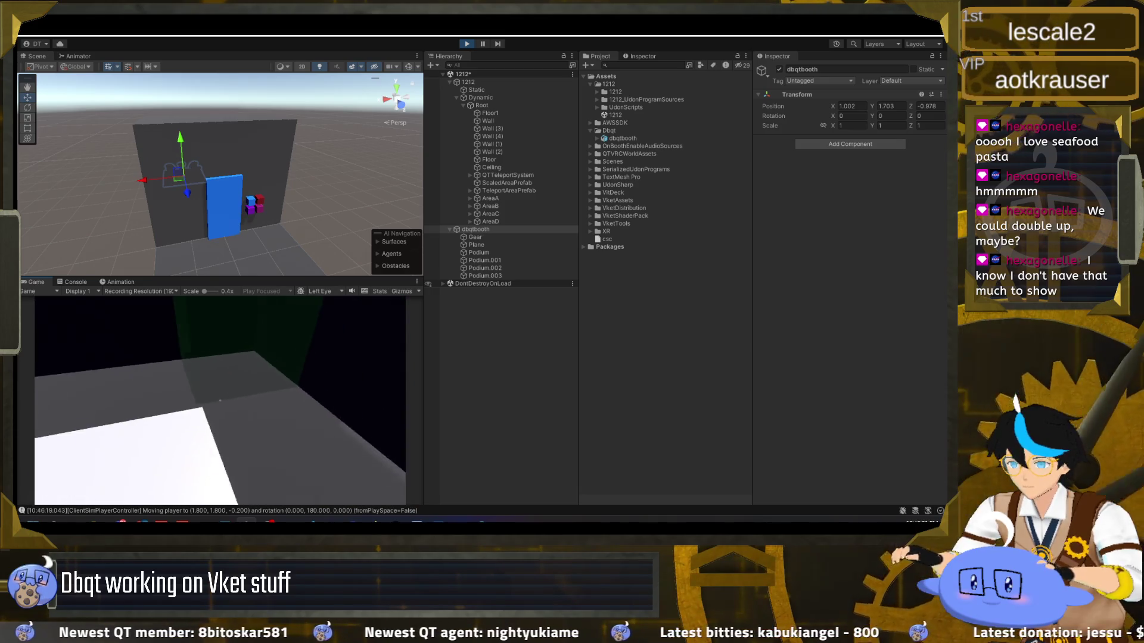
key(w)
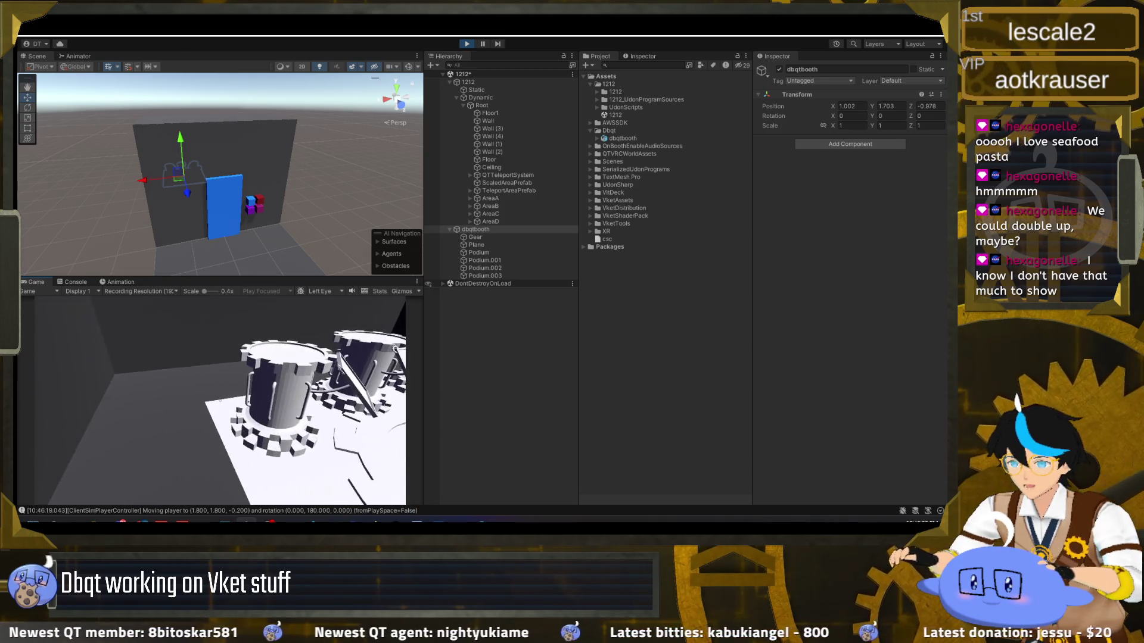
key(w)
key(w)
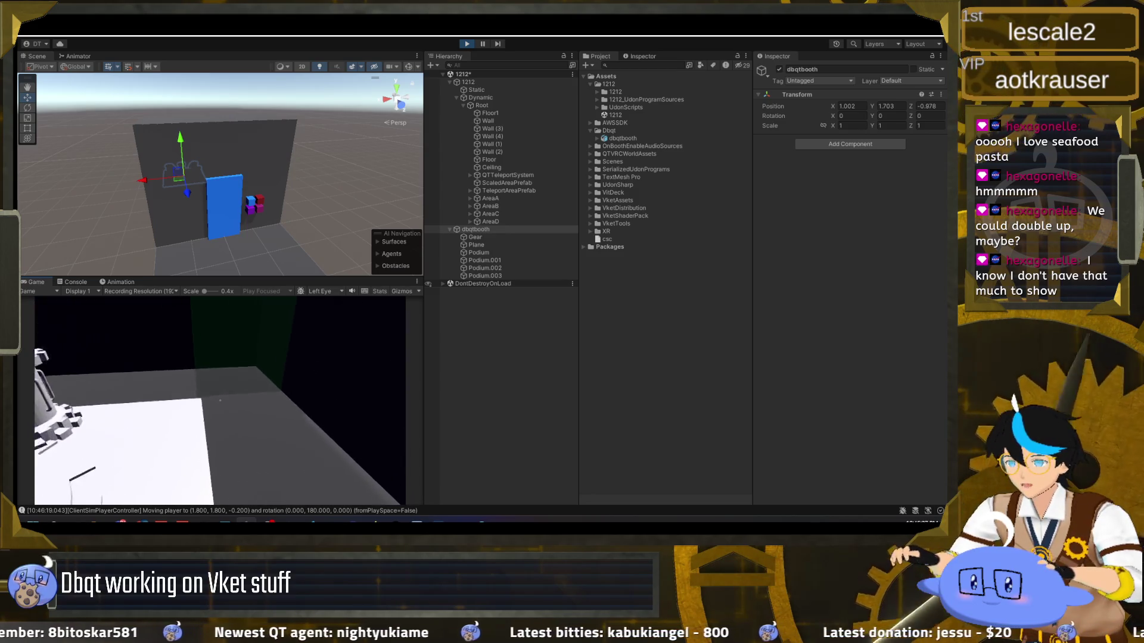
key(s)
key(s)
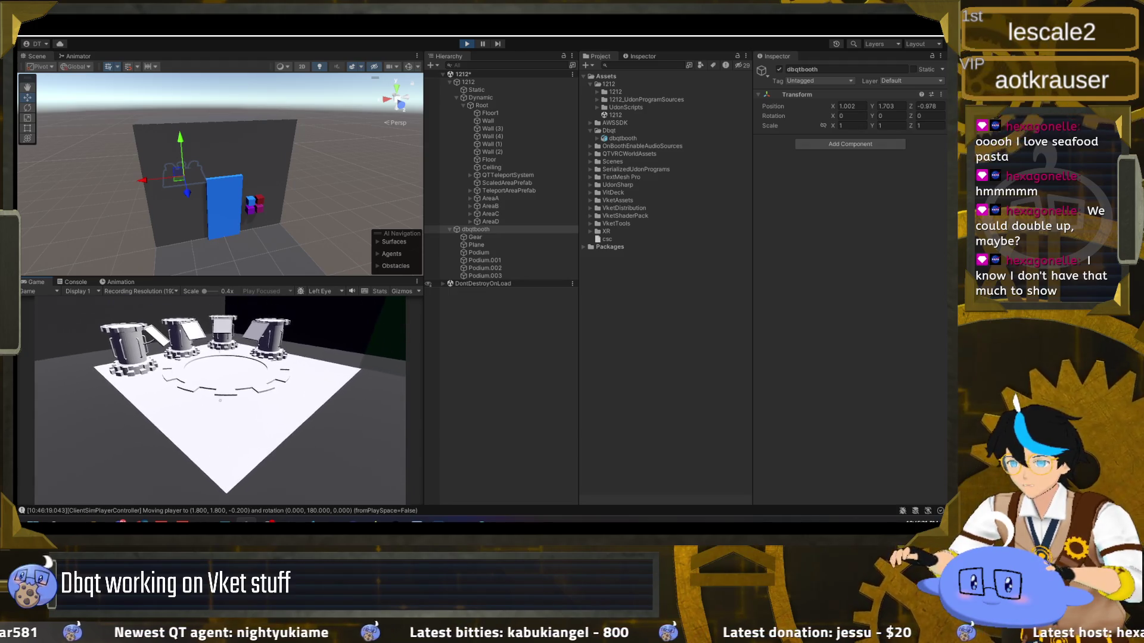
key(a)
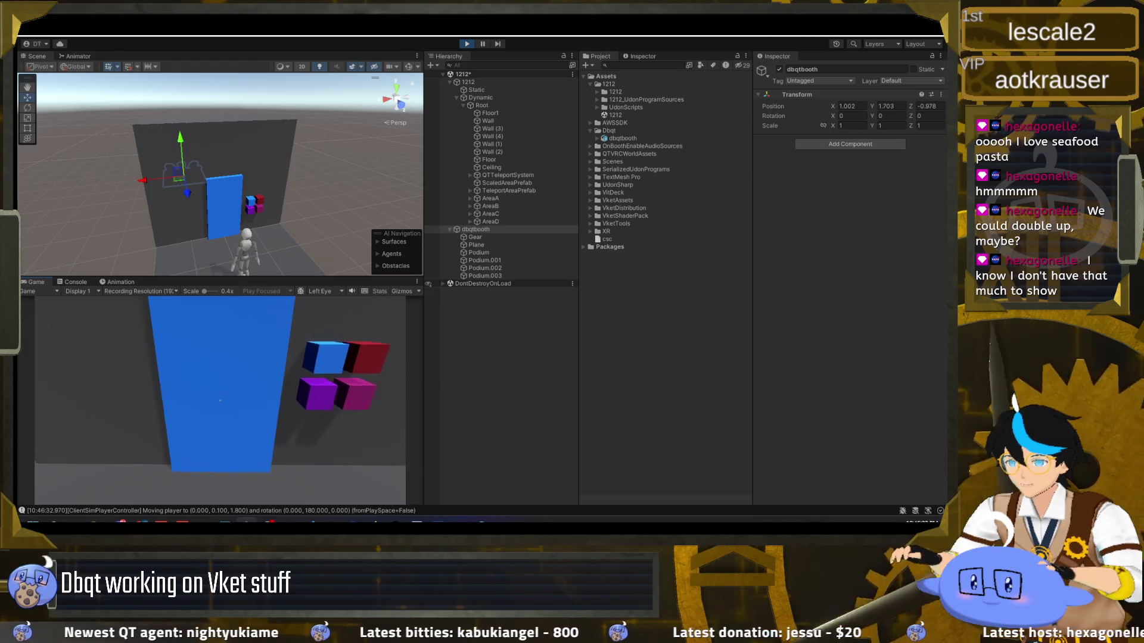
key(a)
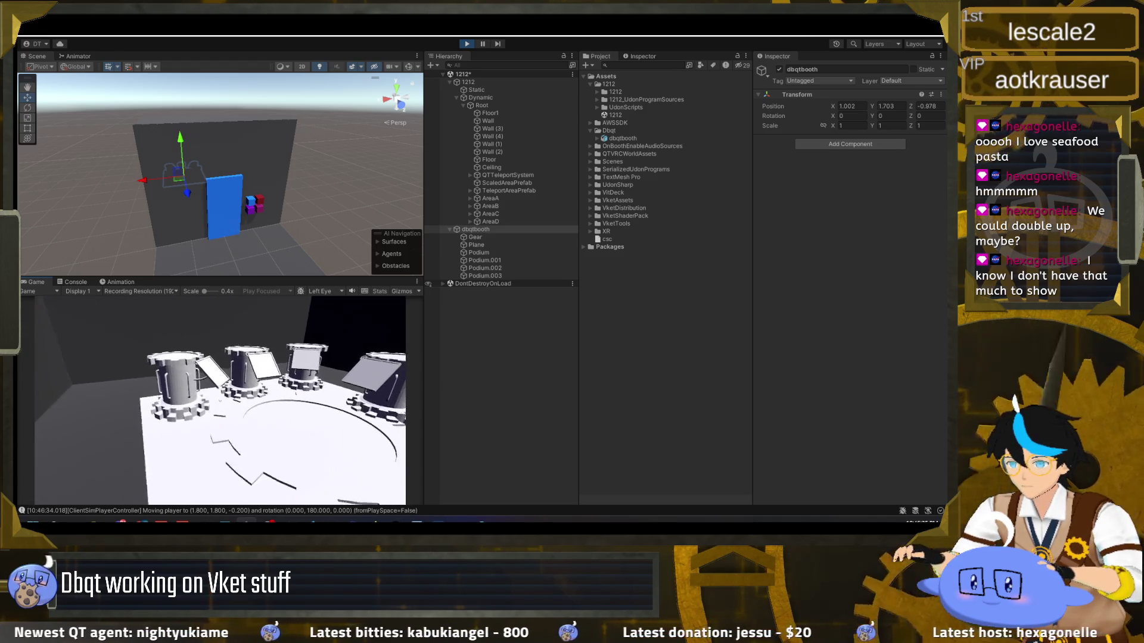
key(a)
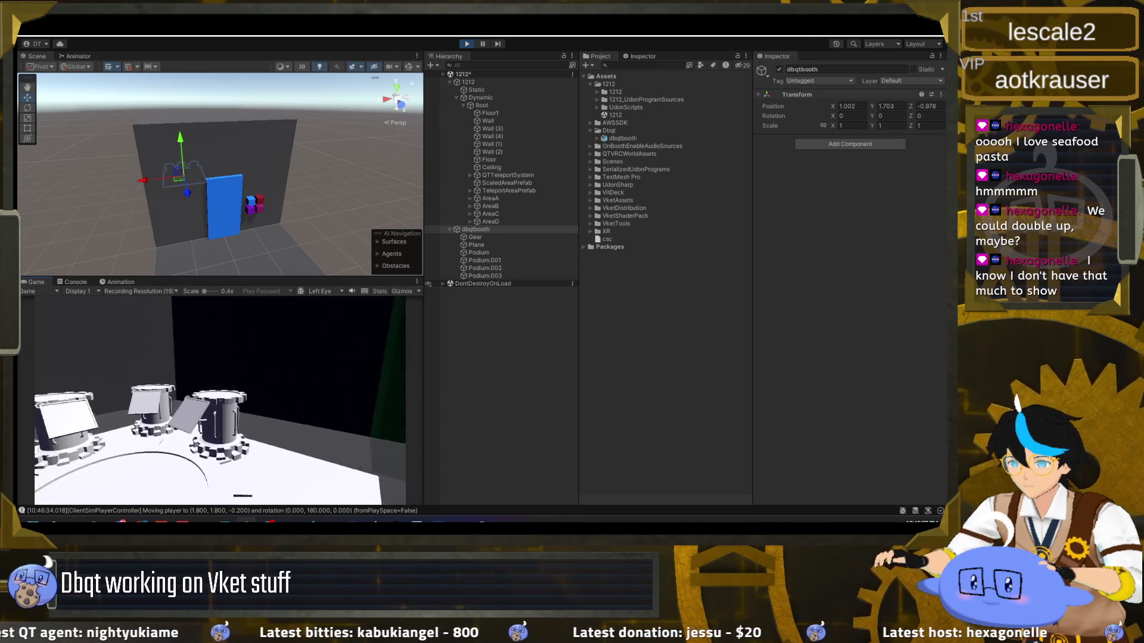
key(d)
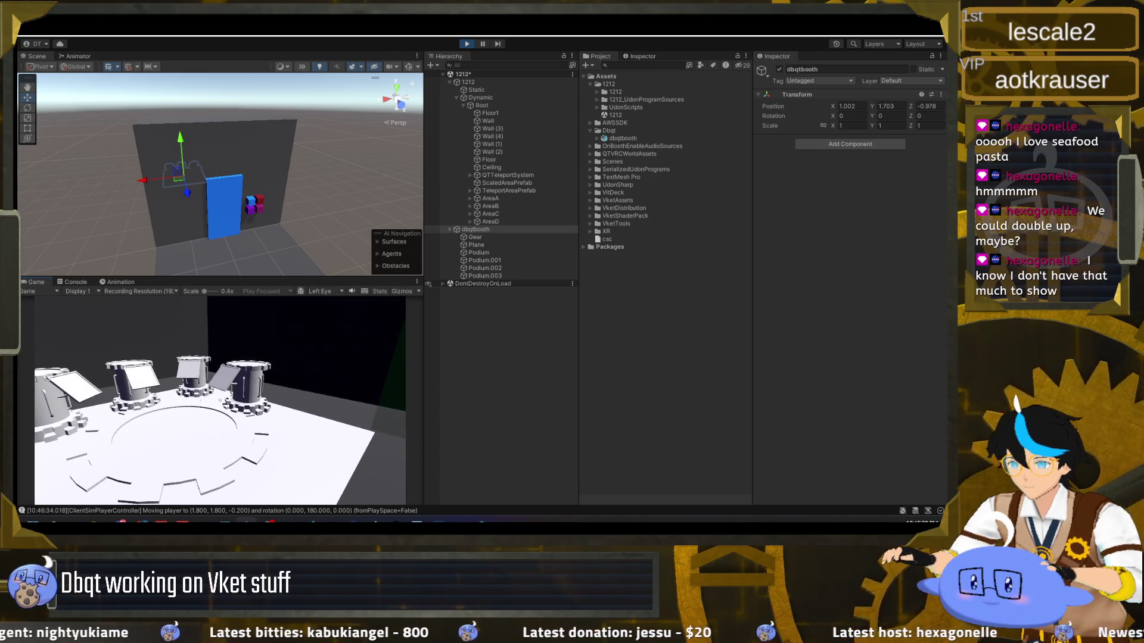
key(w)
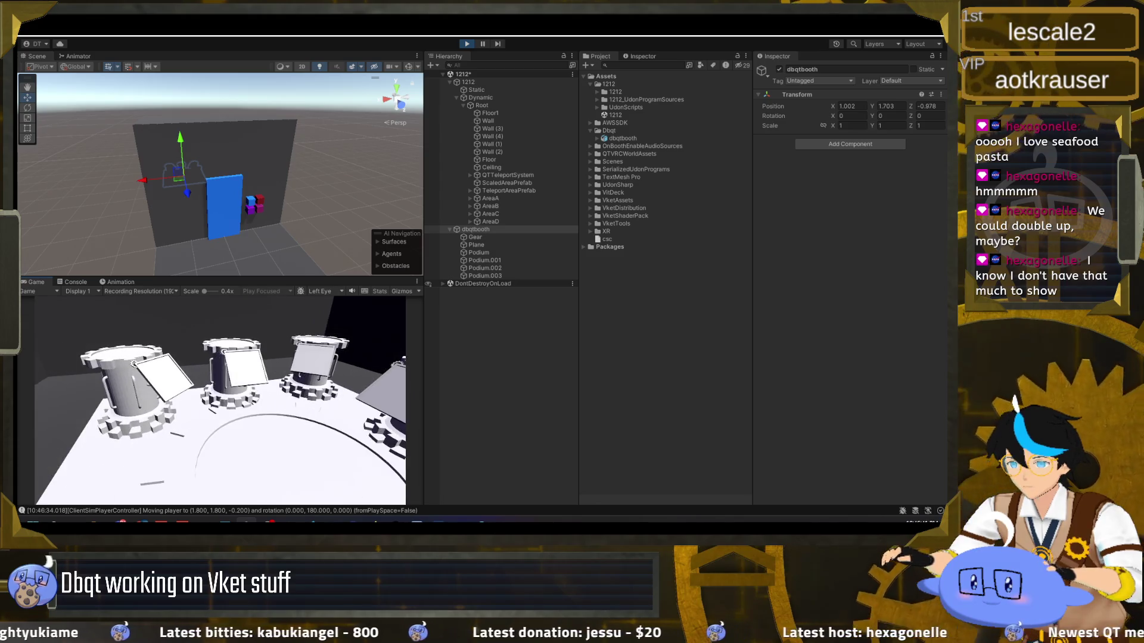
key(s)
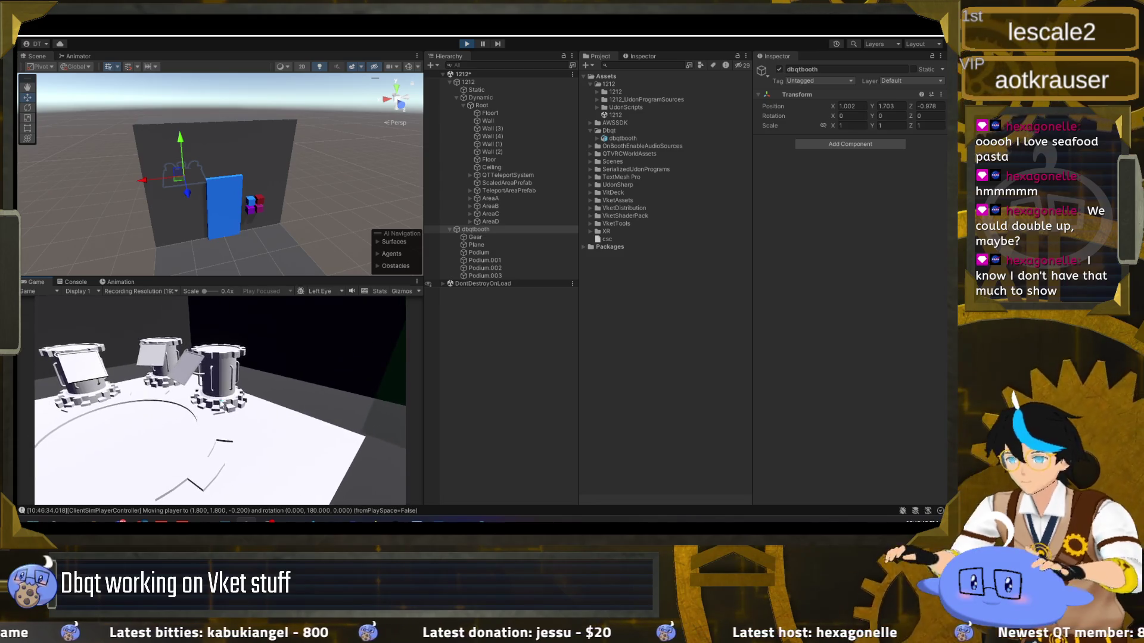
key(Escape)
click(465, 44)
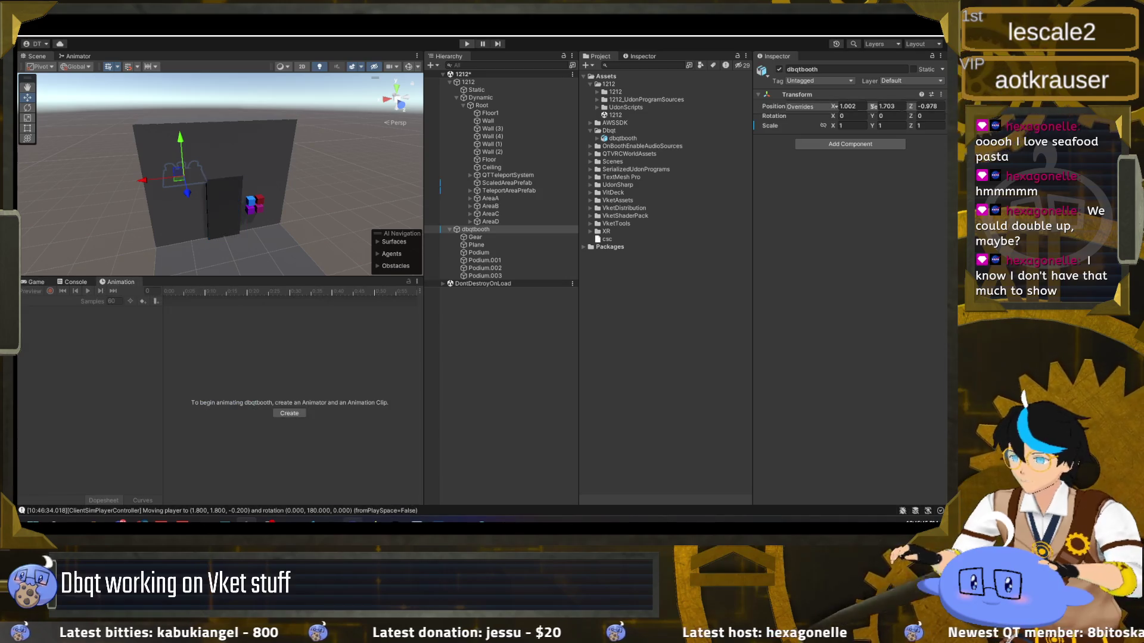
key(alt+Tab)
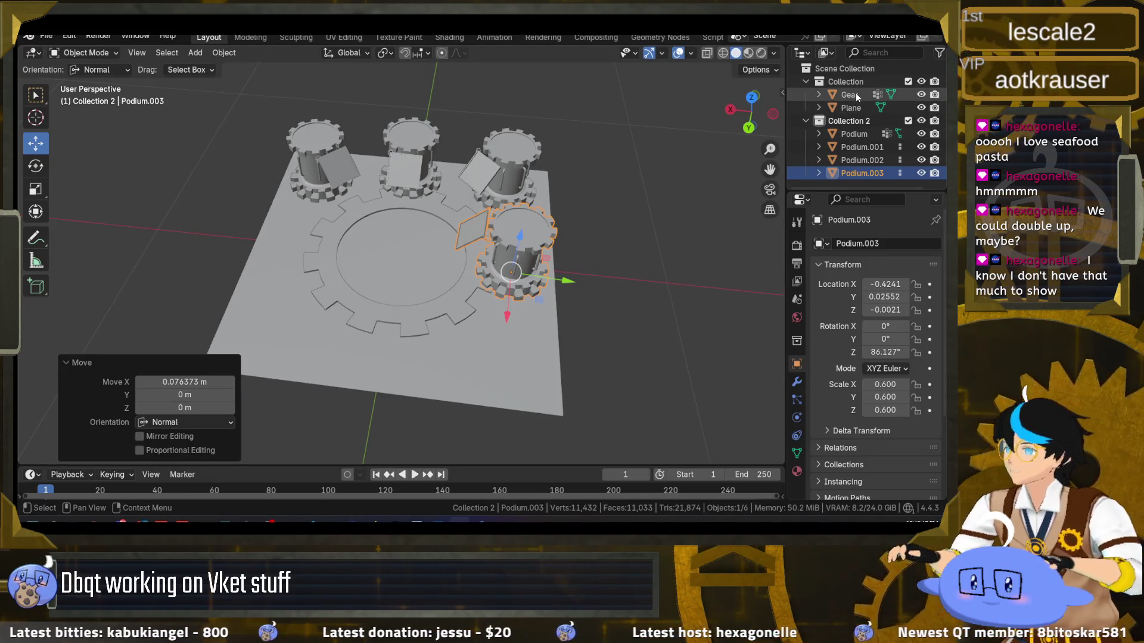
Scale the floor Plane to 1.667 on X, Y and Z
click(849, 94)
ctrl+click(851, 106)
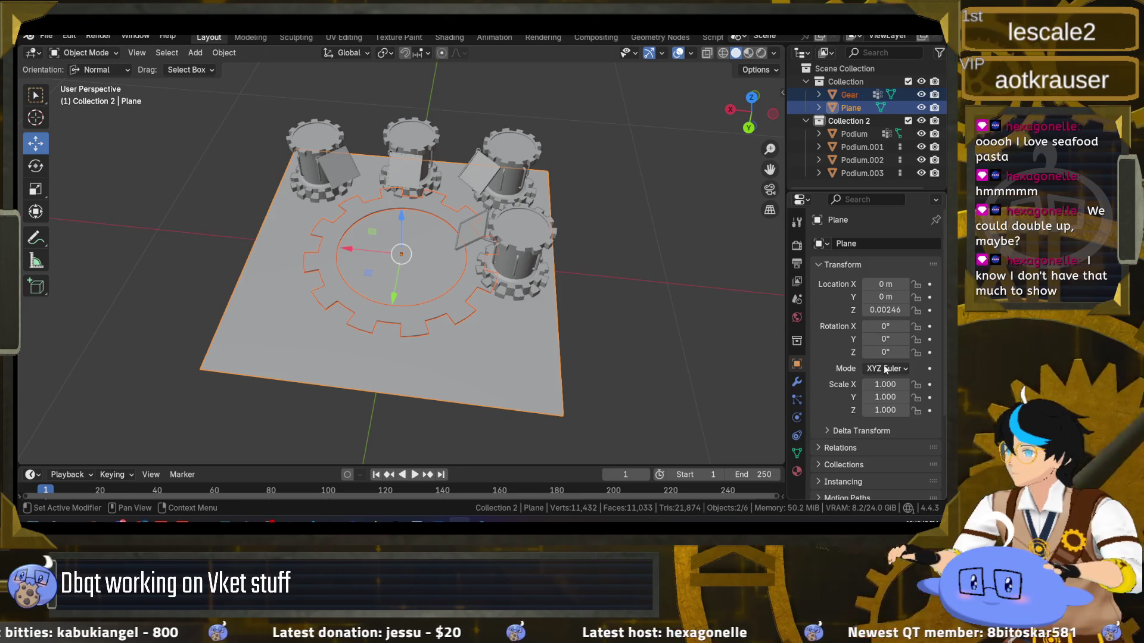
click(885, 385)
text(/4)
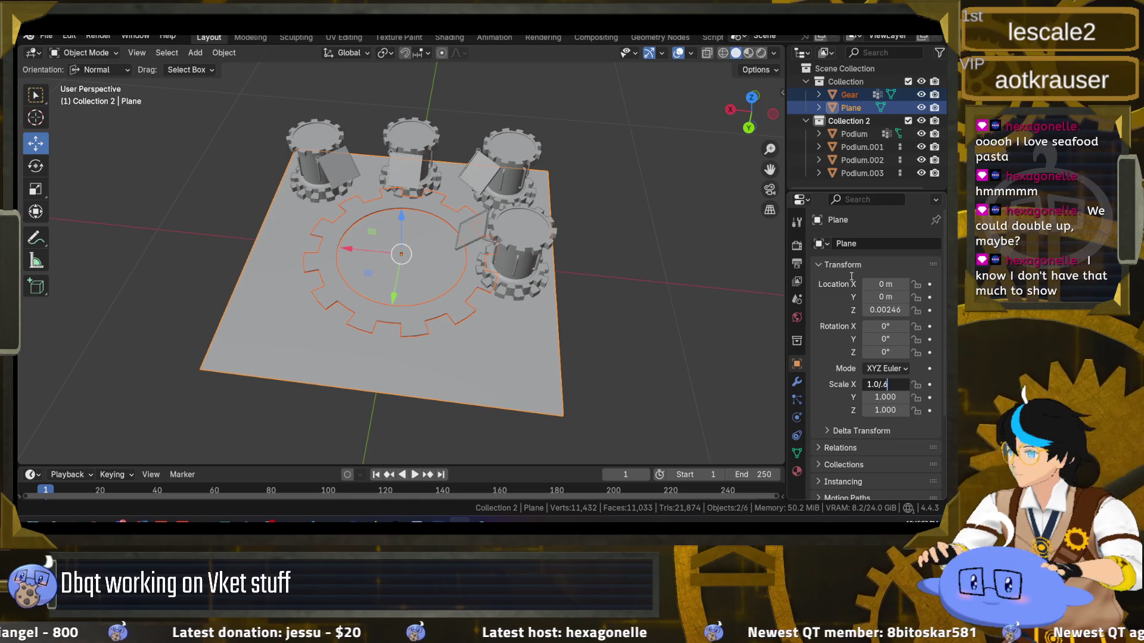
key(Return)
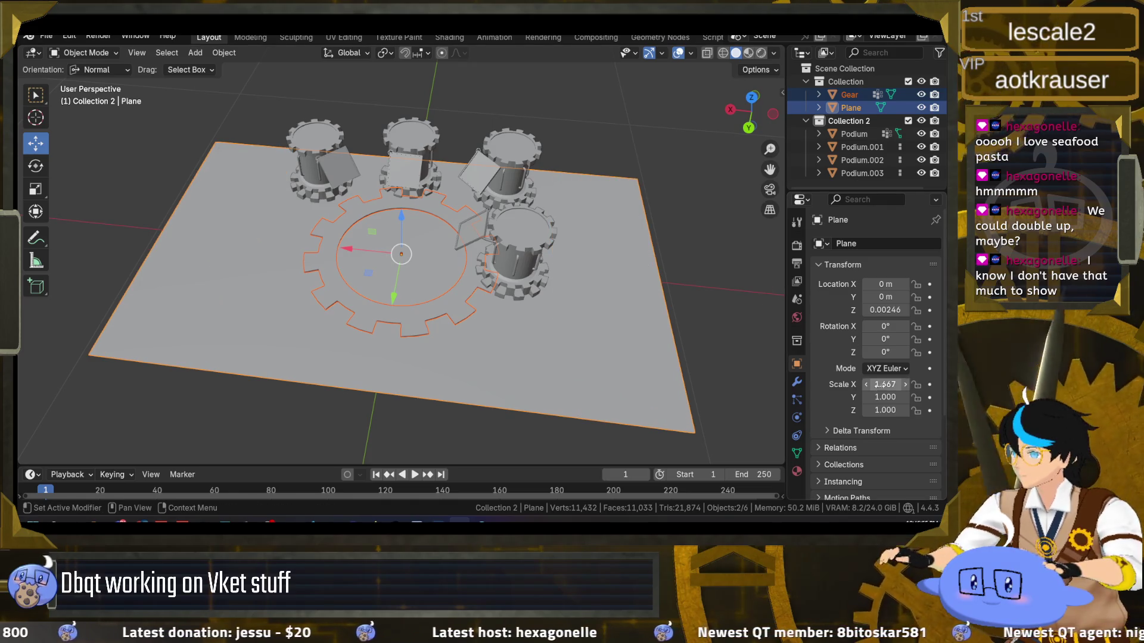
click(886, 385)
key(ctrl+c)
key(Return)
key(ctrl+v)
click(886, 411)
key(Return)
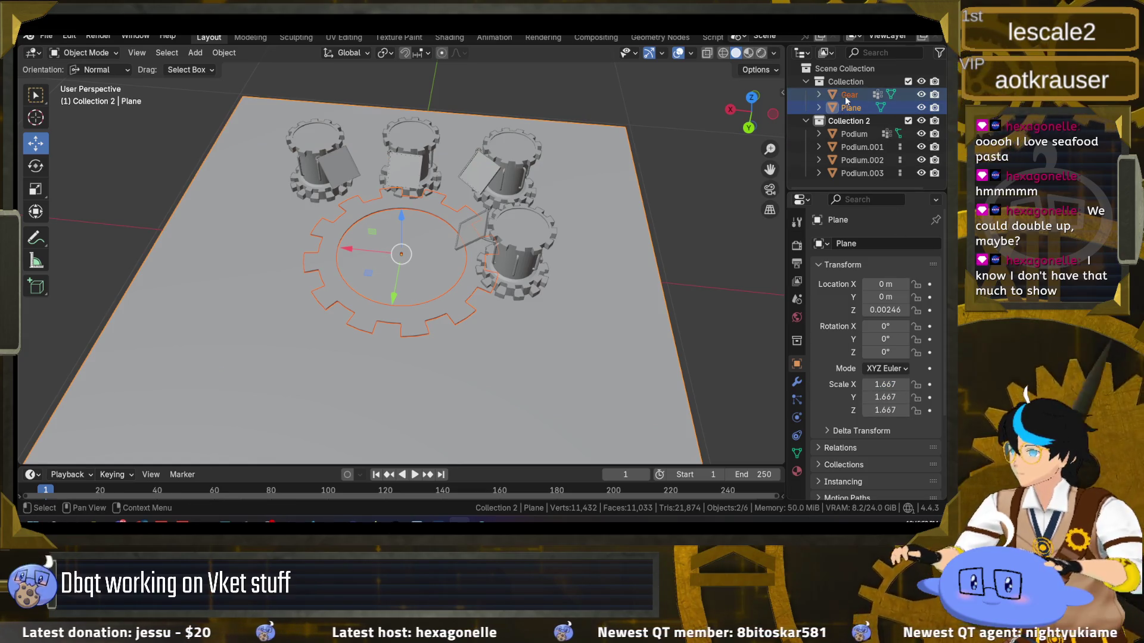
Paste the same 1.667 scale into the Gear's X, Y and Z
click(846, 94)
key(Return)
key(ctrl+v)
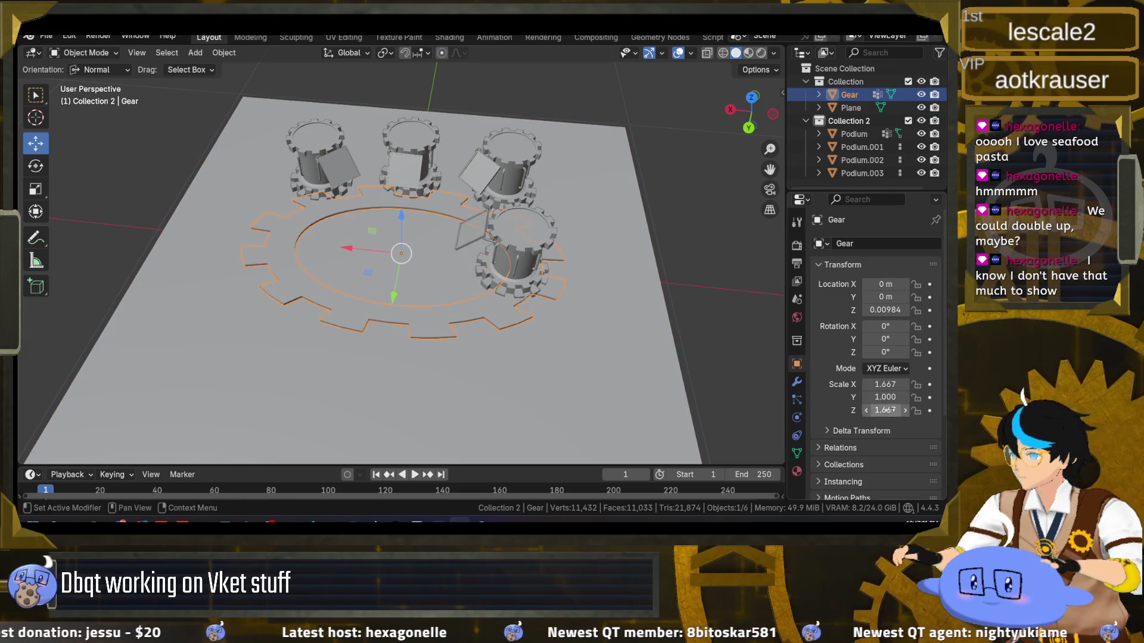
key(Return)
click(885, 398)
key(ctrl+v)
key(Return)
scroll(508, 271, down, 4)
scroll(509, 271, up, 2)
Move Podium through Podium.003 to new spots around the enlarged gear
click(858, 135)
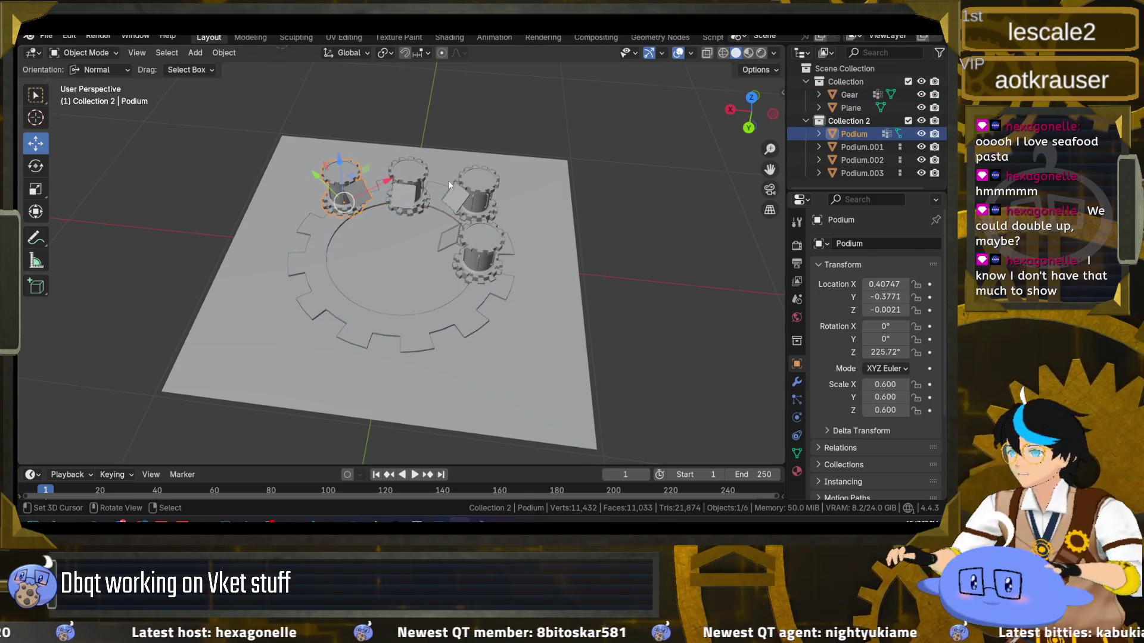
drag(341, 202, 327, 143)
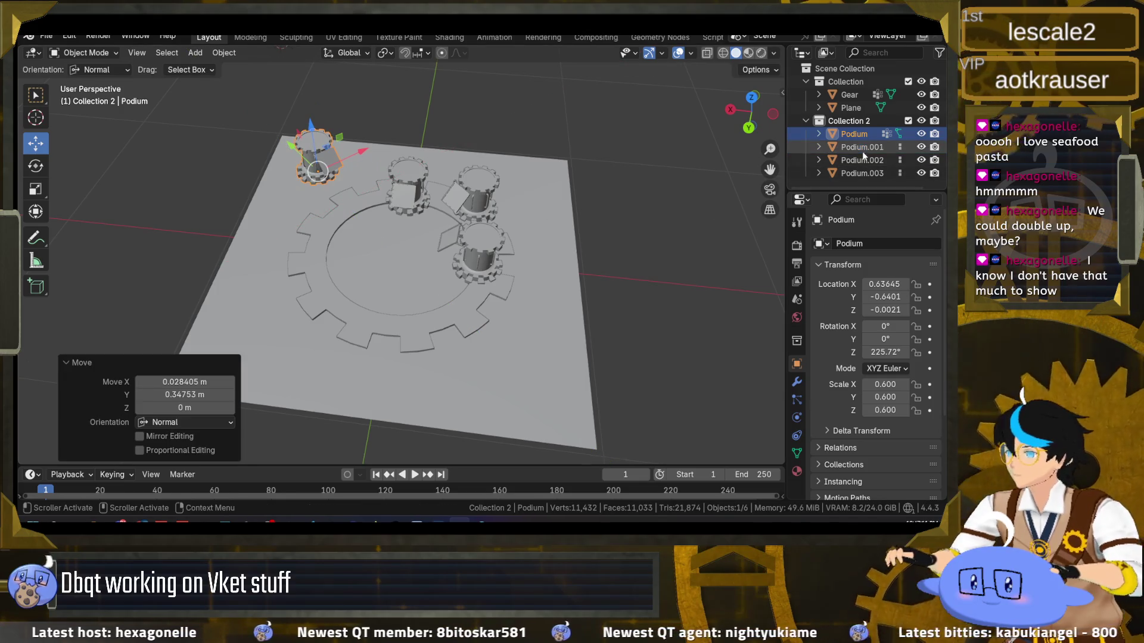
click(498, 197)
drag(506, 212, 562, 193)
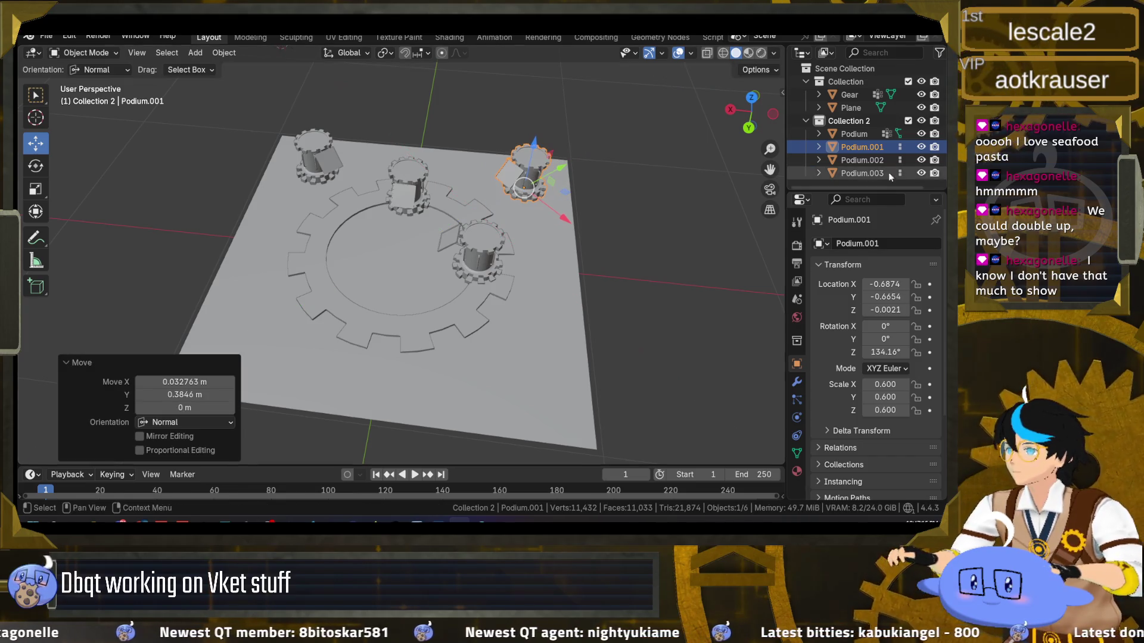
click(859, 161)
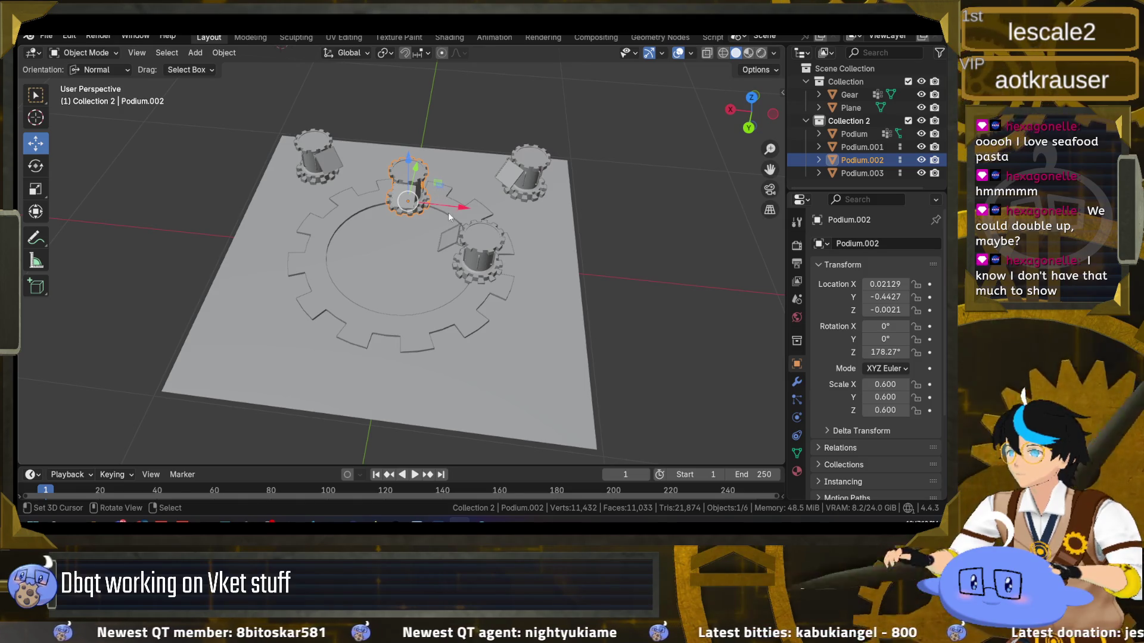
drag(443, 167, 468, 106)
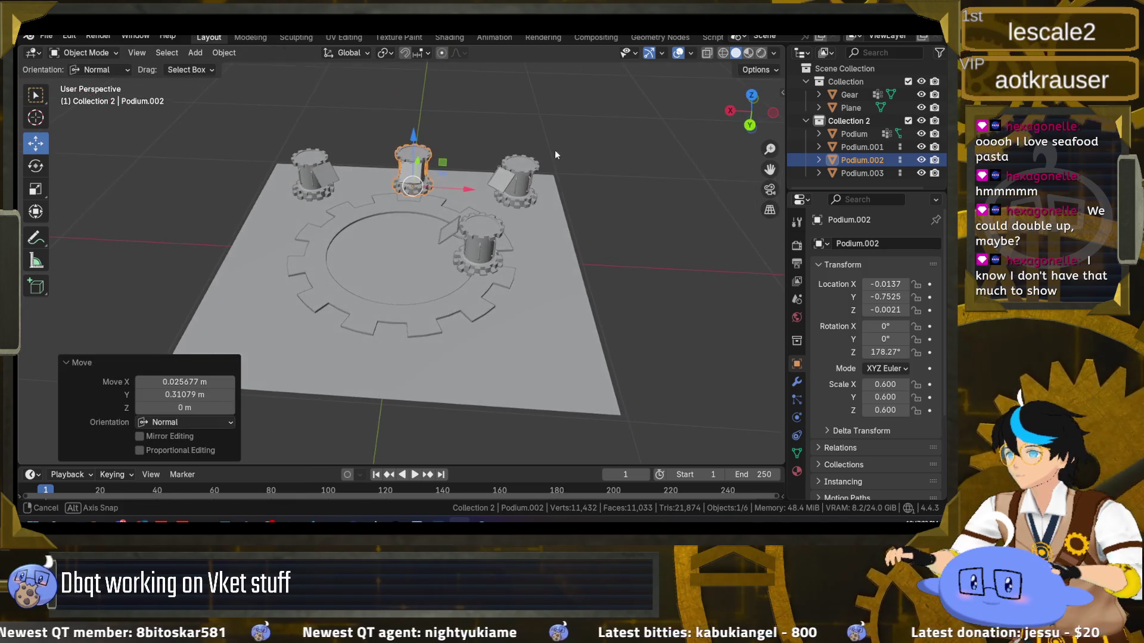
click(886, 173)
drag(513, 285, 580, 287)
Check the podium layout from several angles and save dbqtbooth.blend
drag(452, 312, 467, 403)
drag(296, 310, 277, 246)
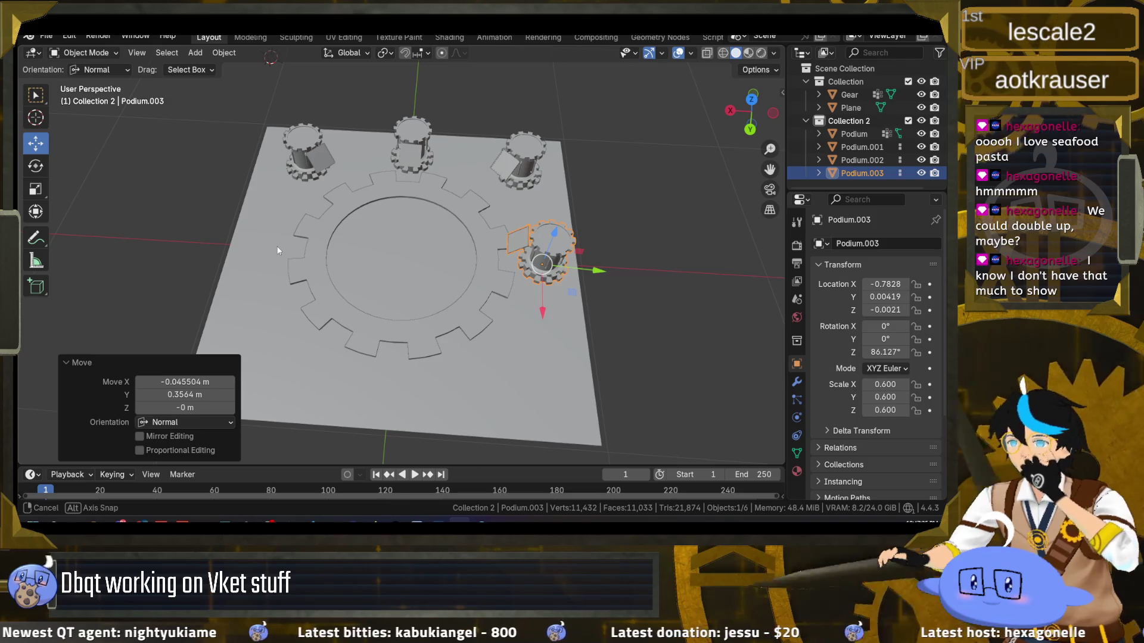
mouse_move(276, 245)
mouse_down()
mouse_move(281, 217)
mouse_move(261, 281)
mouse_move(285, 219)
mouse_move(282, 184)
mouse_move(245, 291)
mouse_move(249, 255)
mouse_move(305, 206)
mouse_move(276, 210)
mouse_move(308, 210)
mouse_move(192, 119)
mouse_up()
key(ctrl+w)
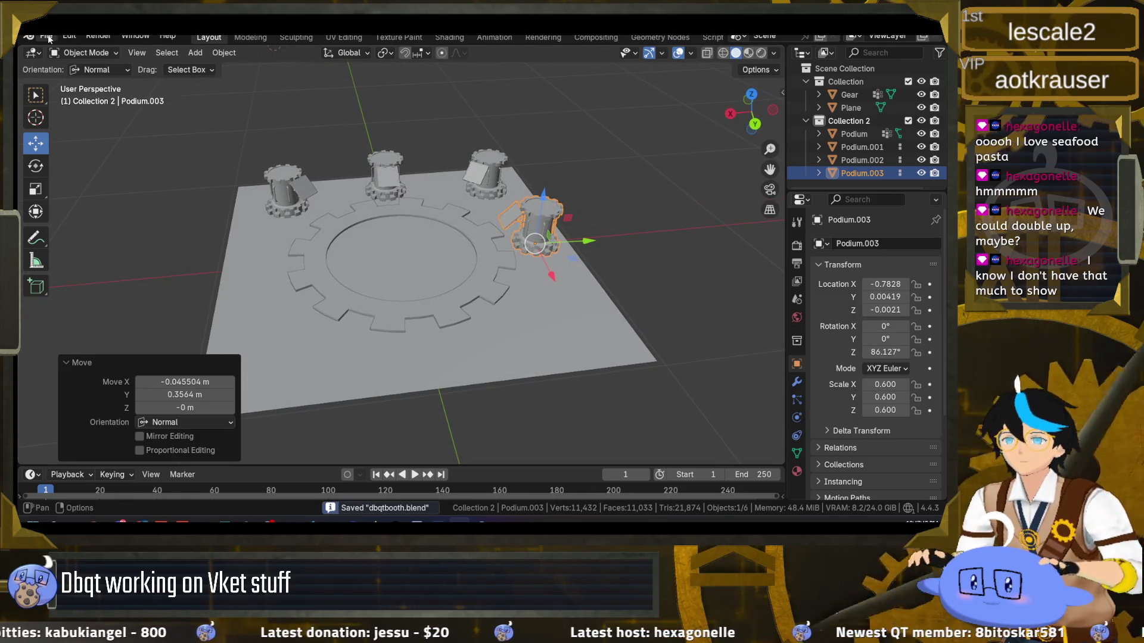
Re-export the booth as dbqtbooth.fbx into Assets/Dbqt and start Unity's play mode
click(47, 36)
mouse_move(123, 233)
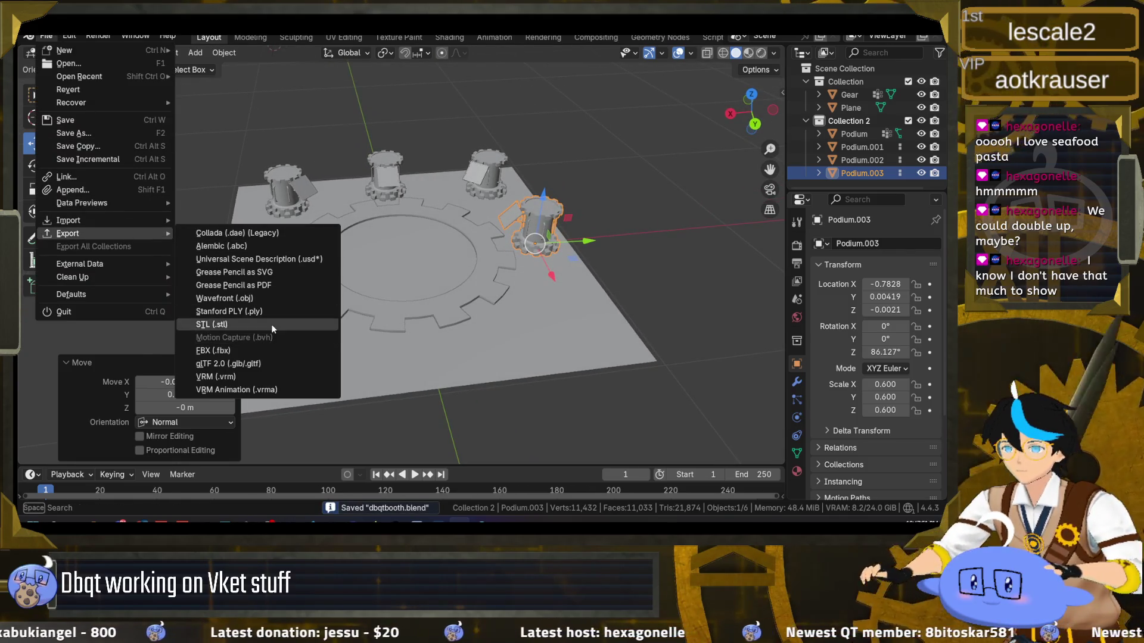
click(273, 349)
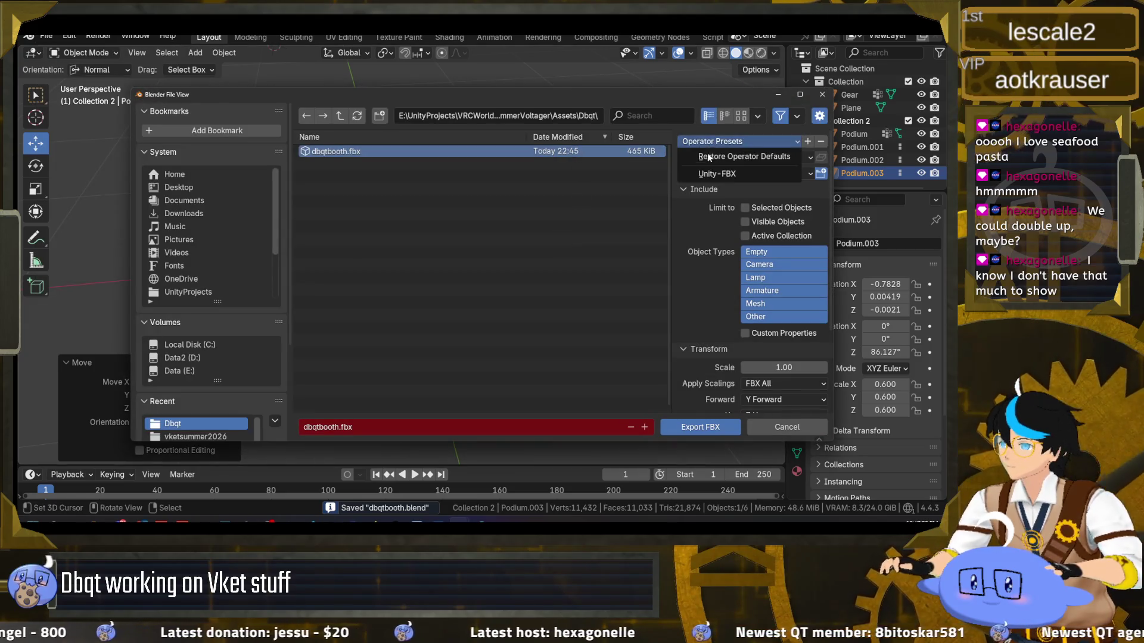
click(691, 427)
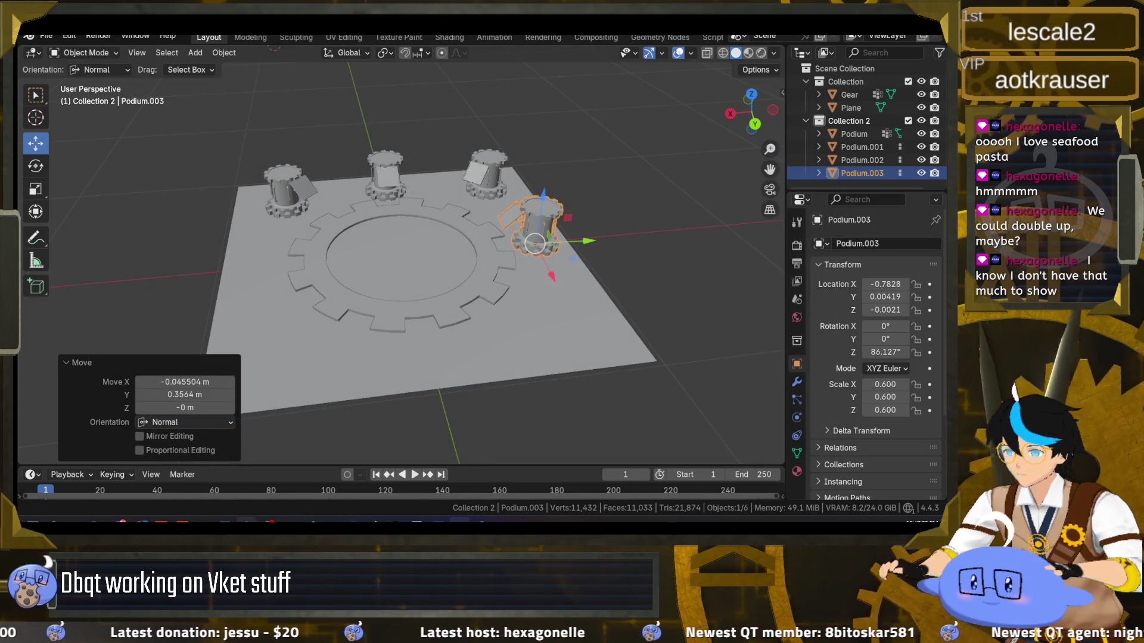
key(alt+Tab)
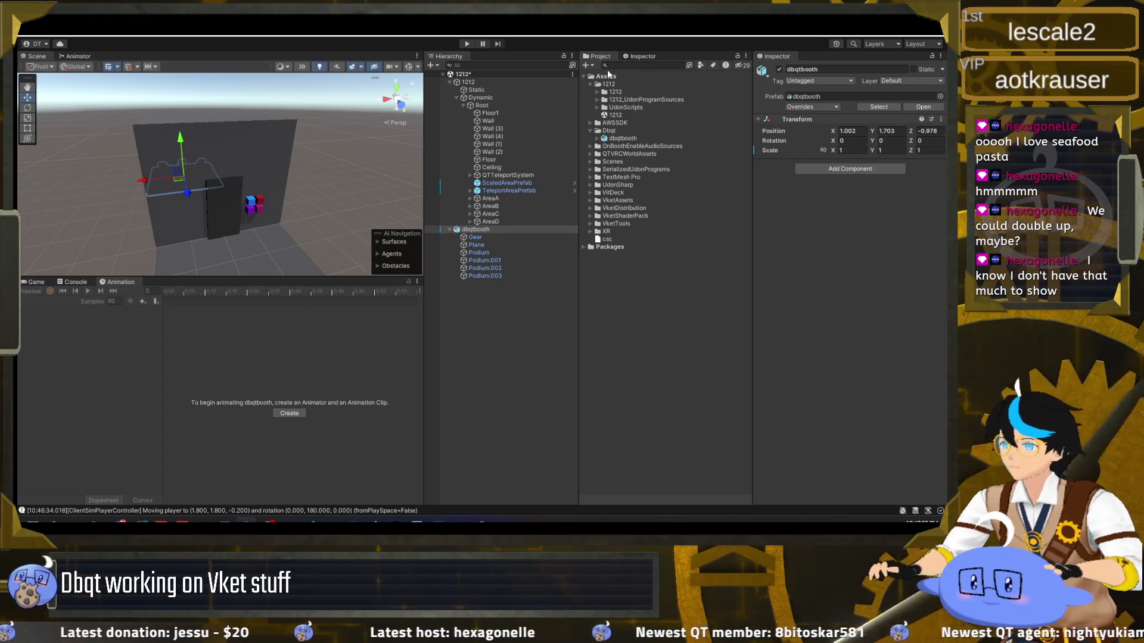
click(470, 44)
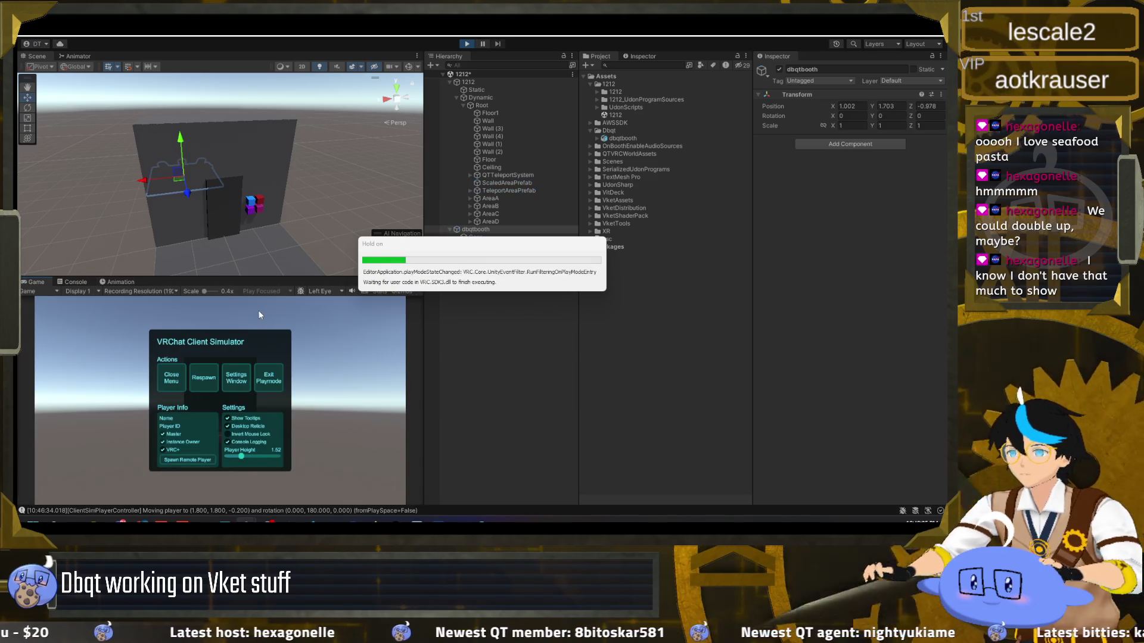
Walk through the door and around the enlarged gear and podiums in play mode
key(w)
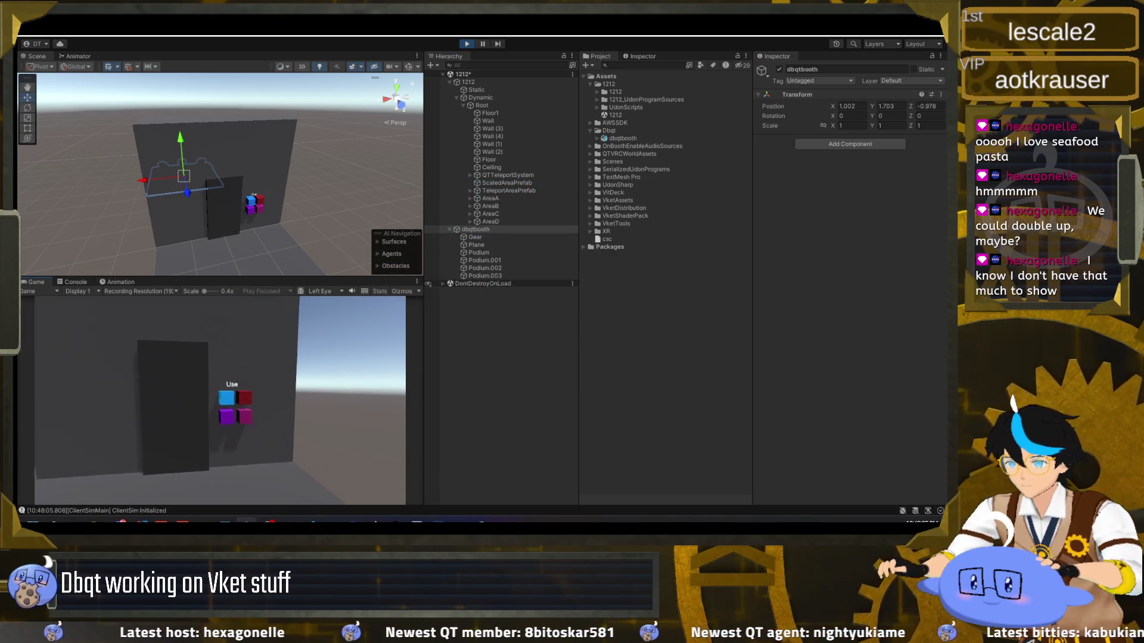
click(219, 400)
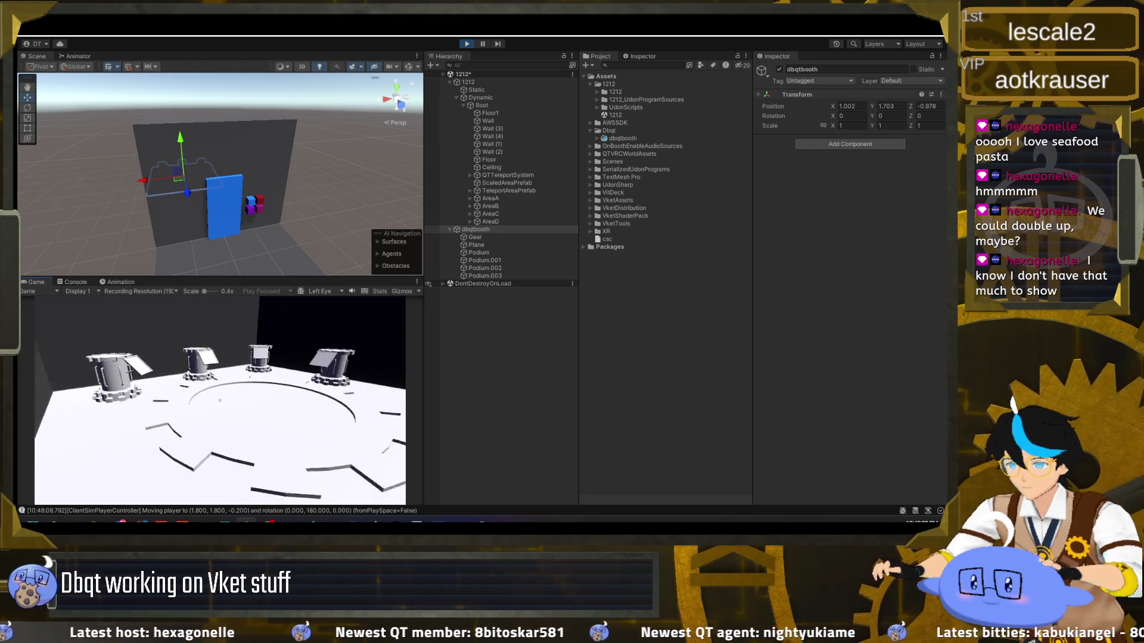
key(s)
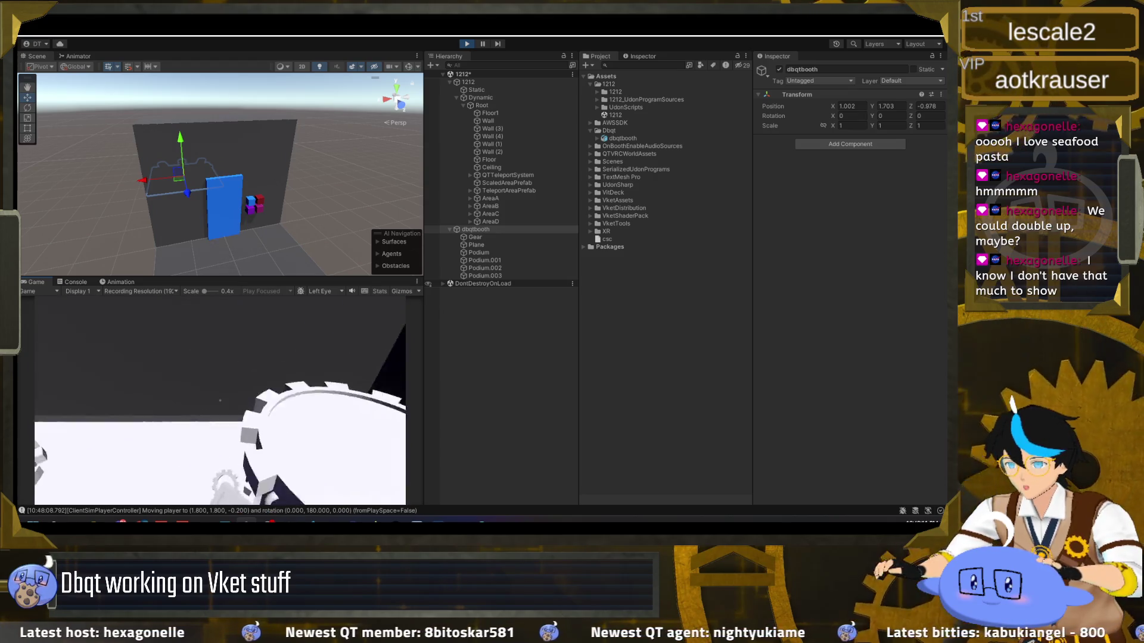
key(d)
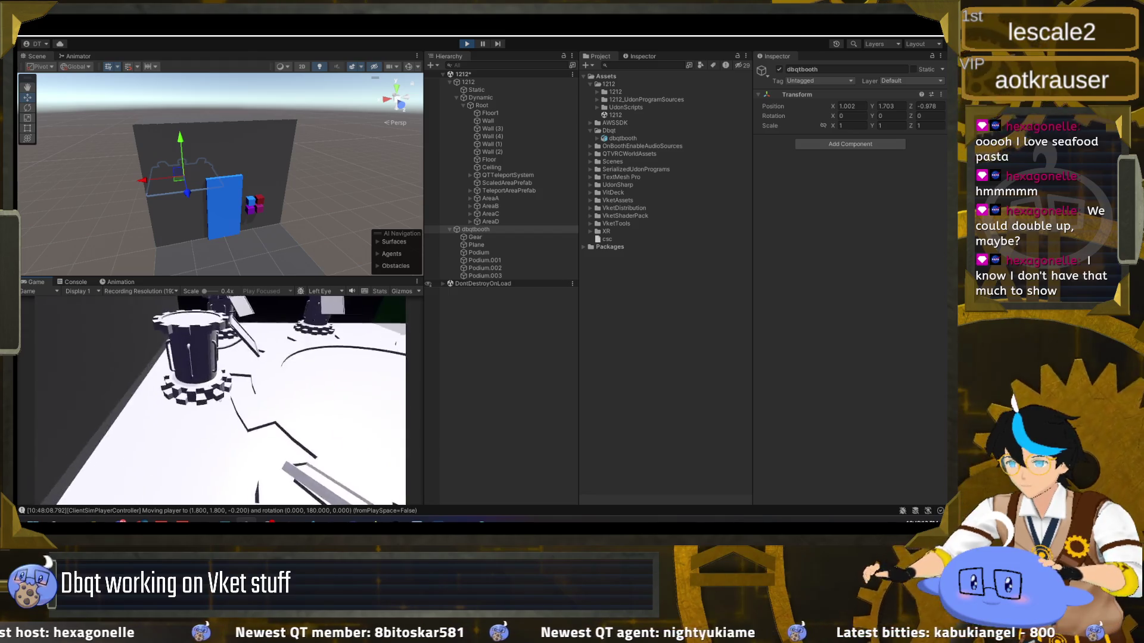
key(a)
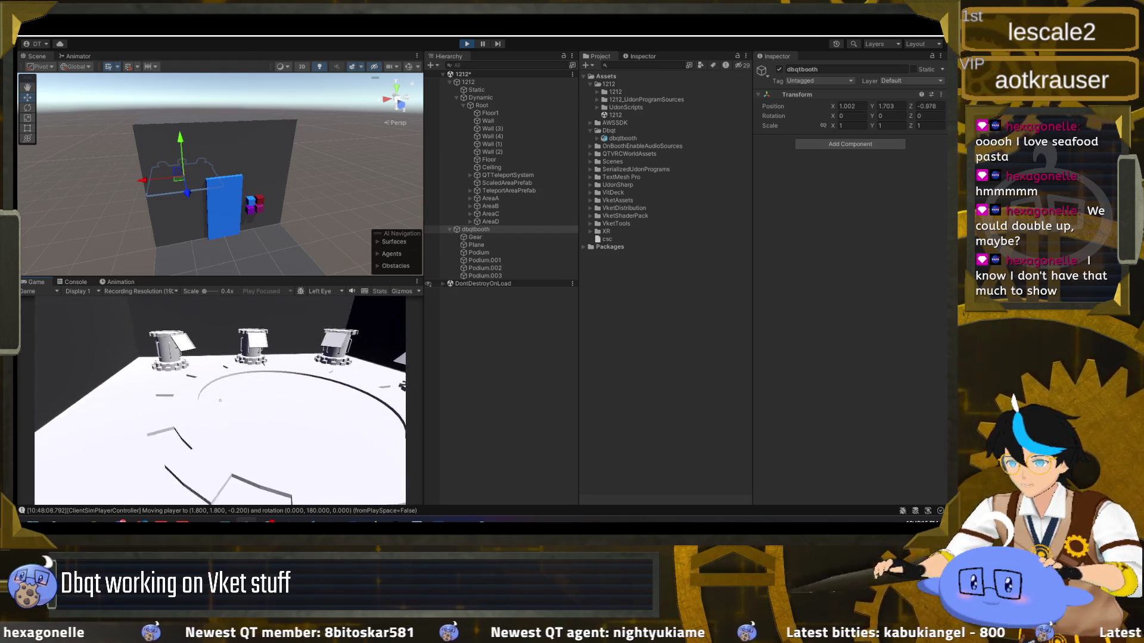
key(s)
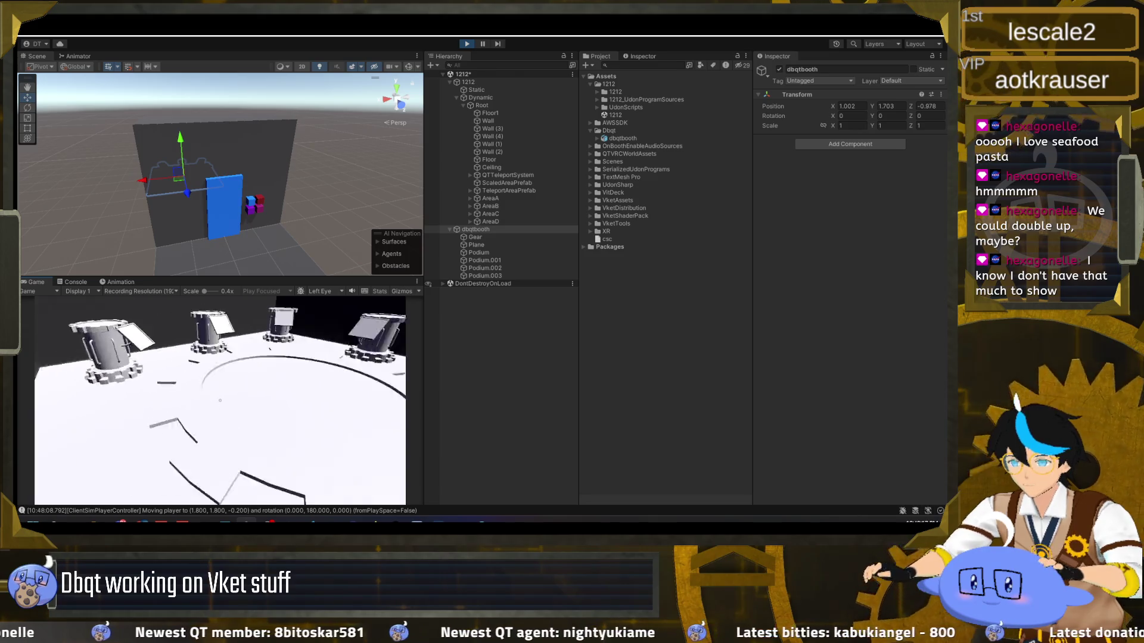
key(w)
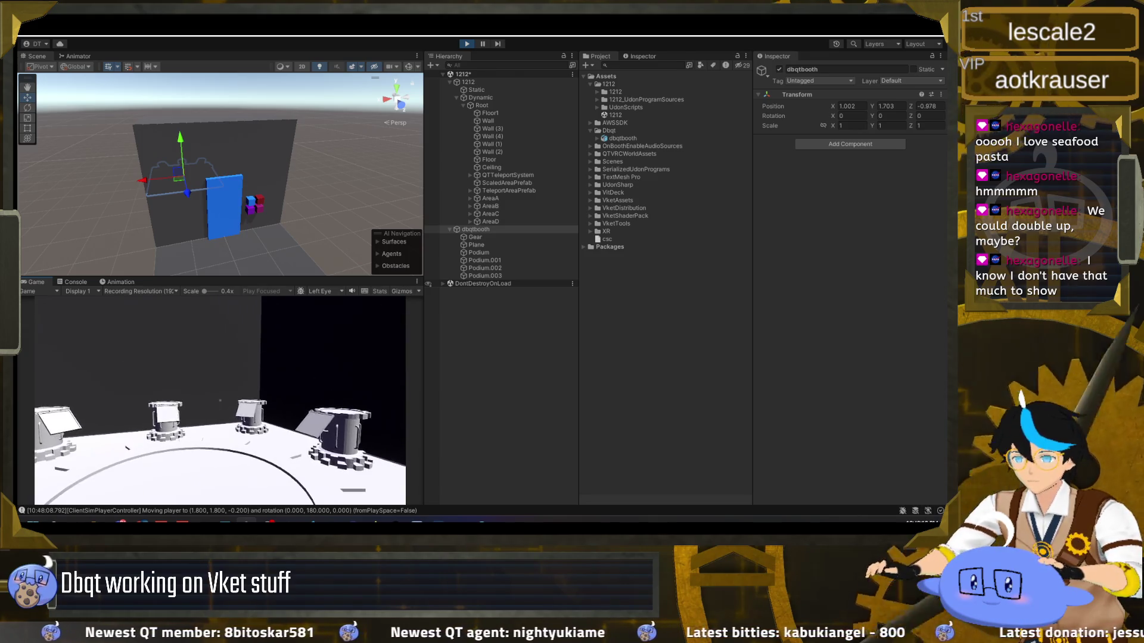
mouse_move(220, 400)
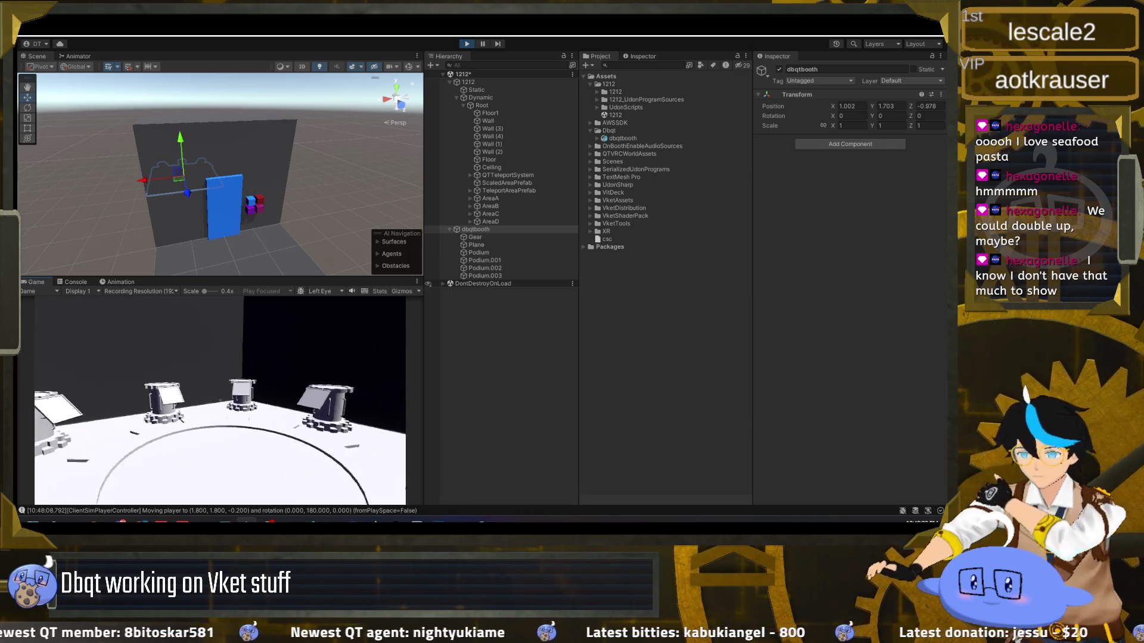
key(s)
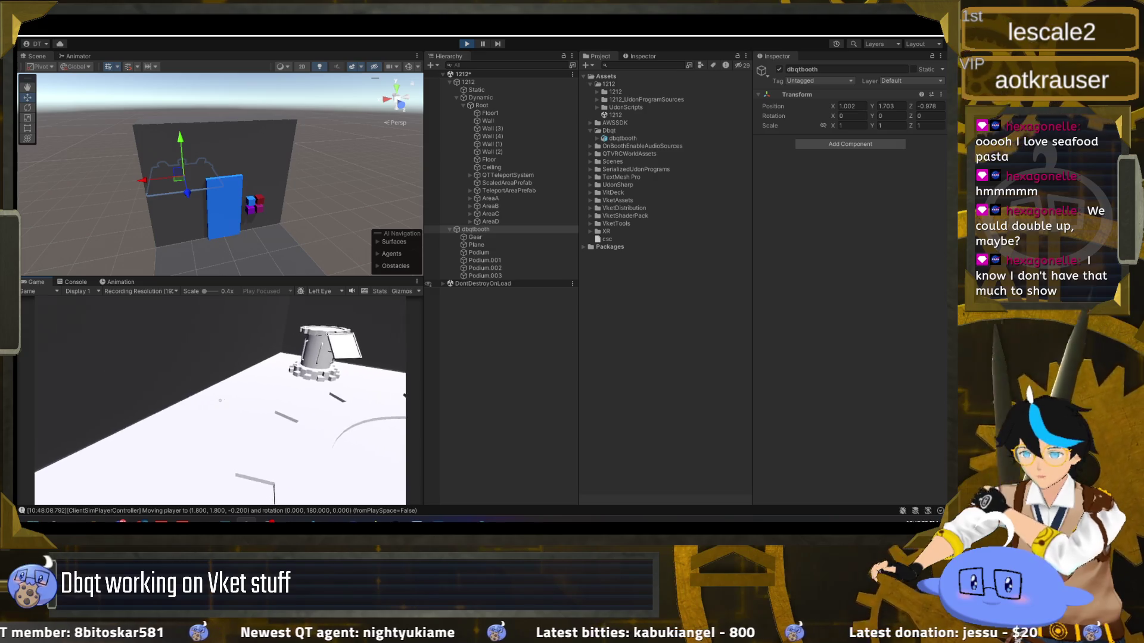
key(a)
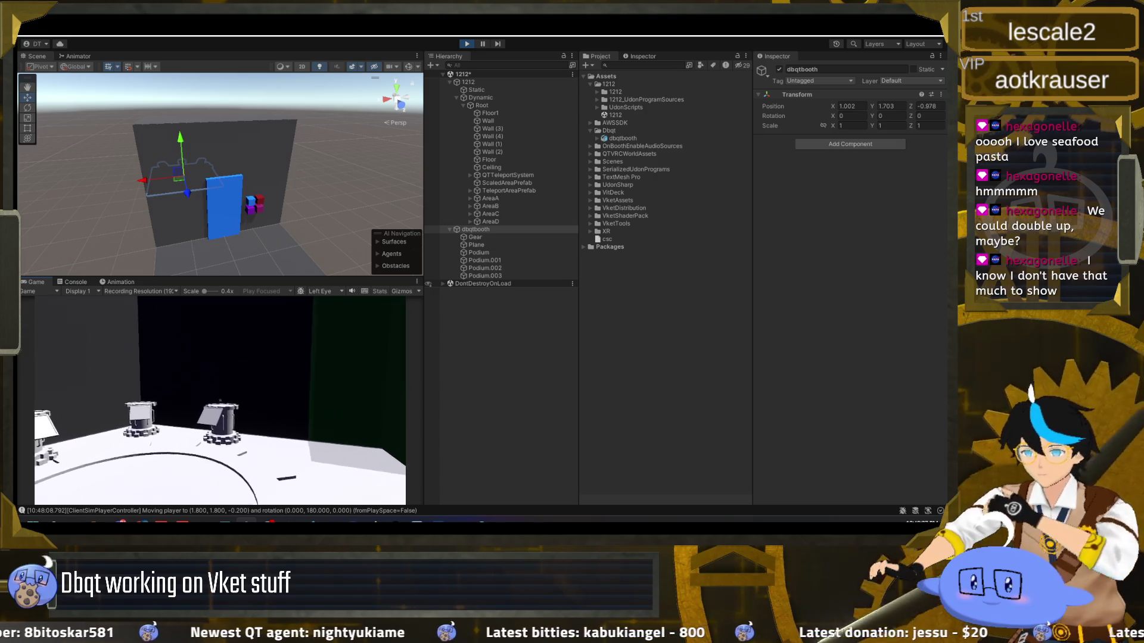
key(w)
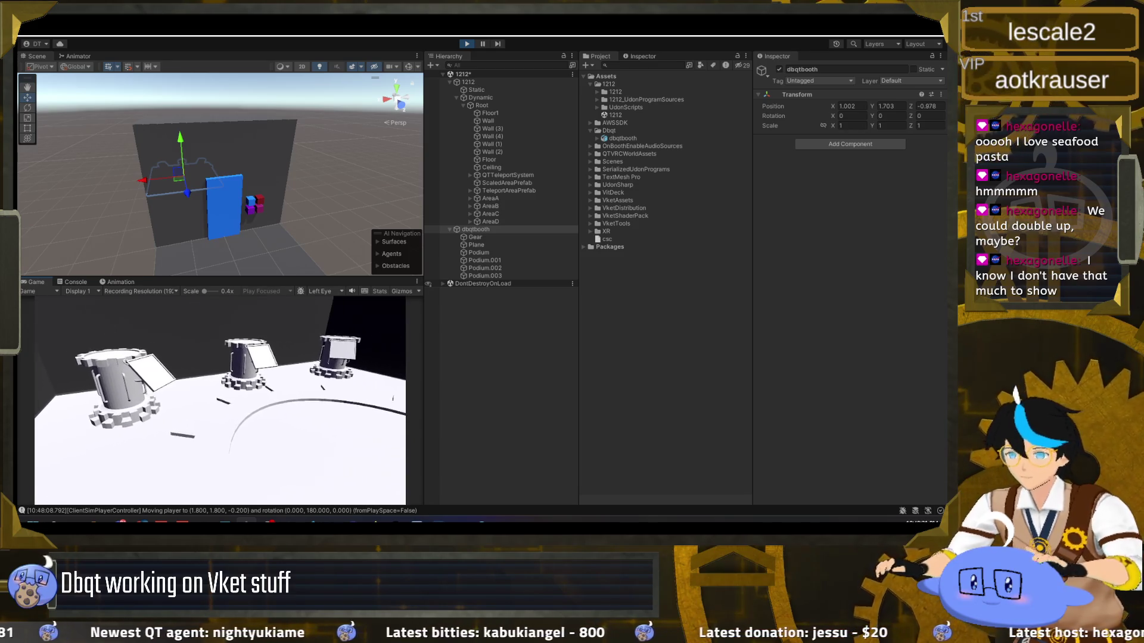
Exit play mode and open the dbqtbooth model's Rig animation type options
key(Escape)
key(ctrl+p)
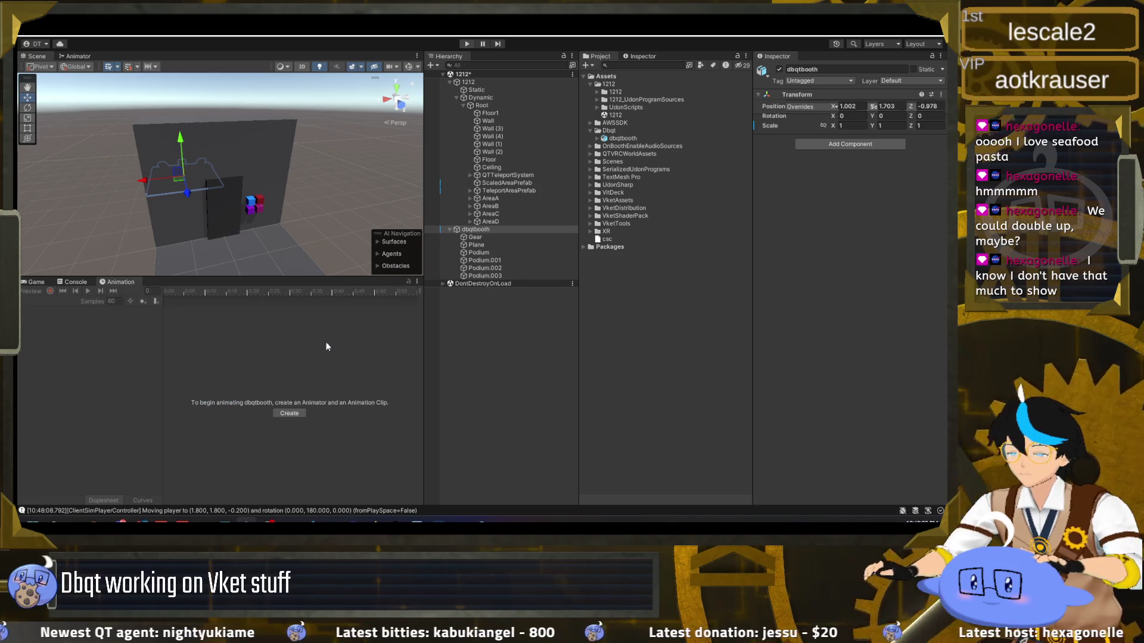
click(627, 140)
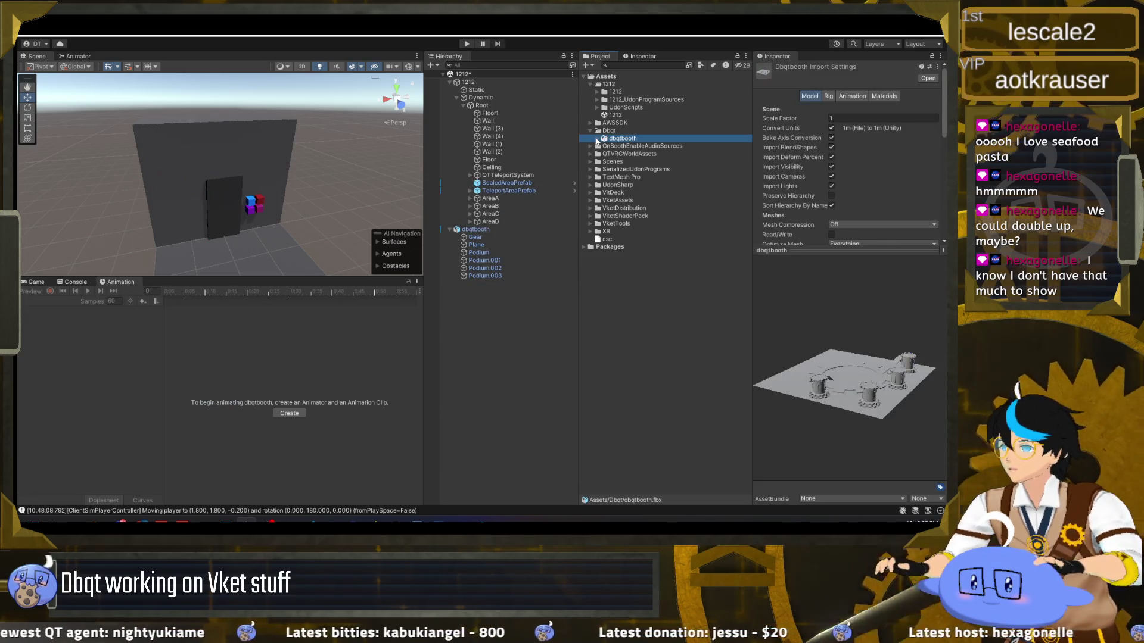
click(828, 96)
click(833, 110)
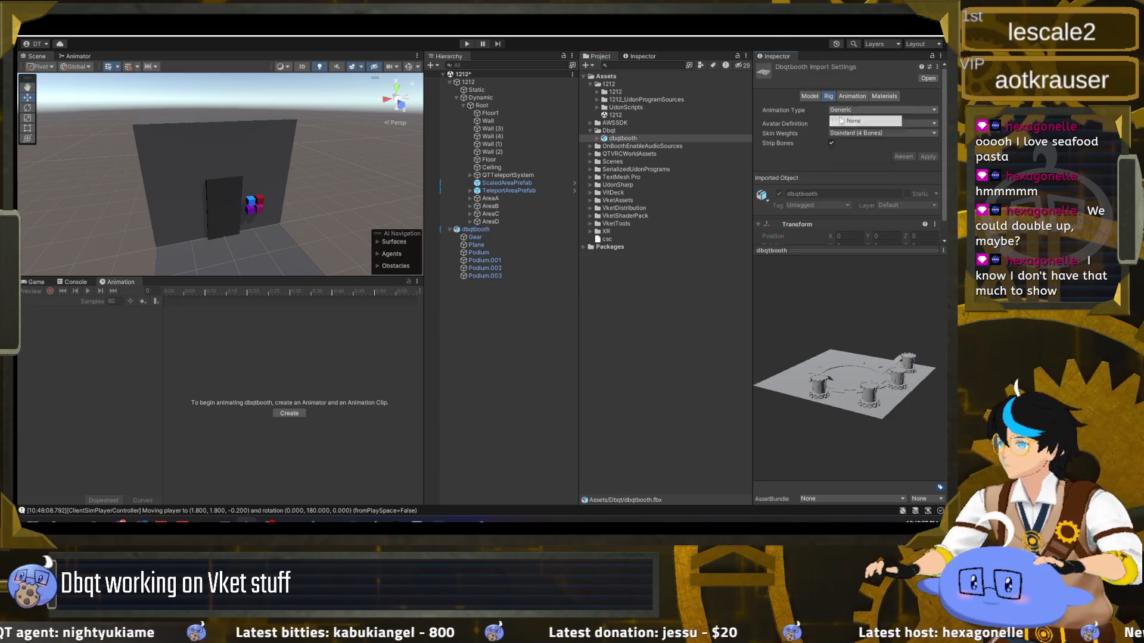
Turn off animation, blend shape and visibility import for dbqtbooth.fbx
click(840, 118)
click(855, 96)
click(834, 119)
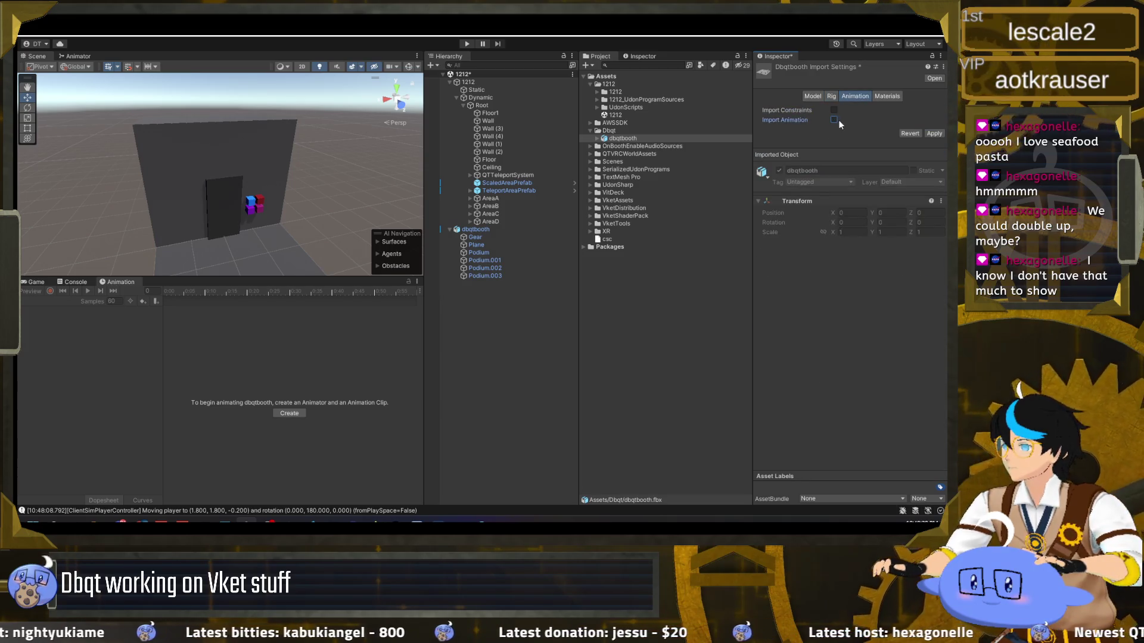
click(812, 96)
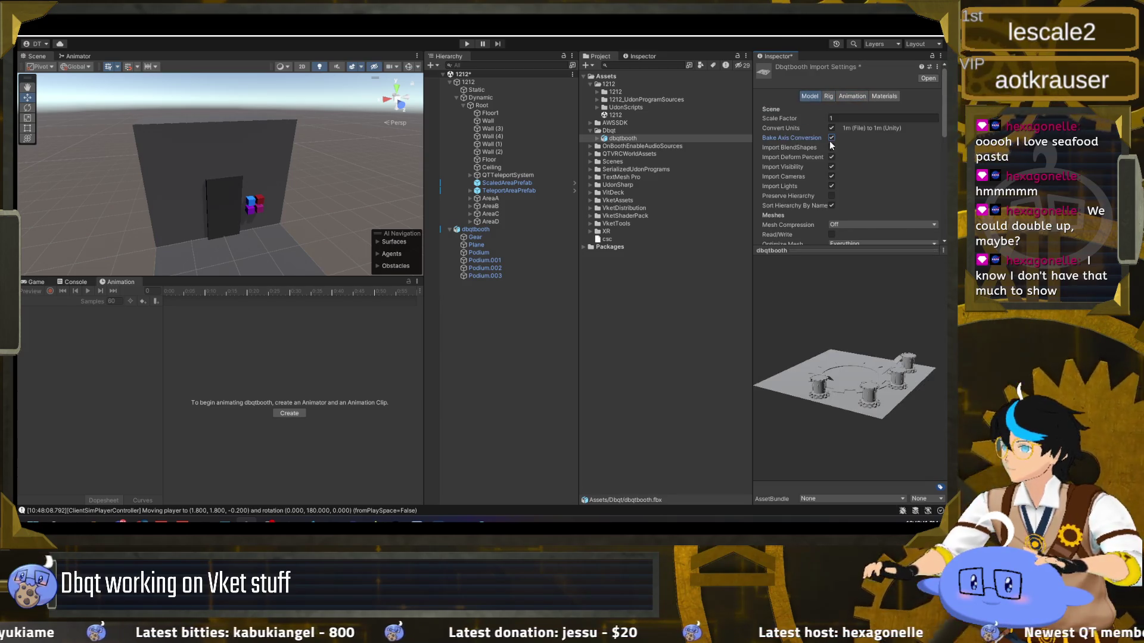
click(832, 147)
click(832, 157)
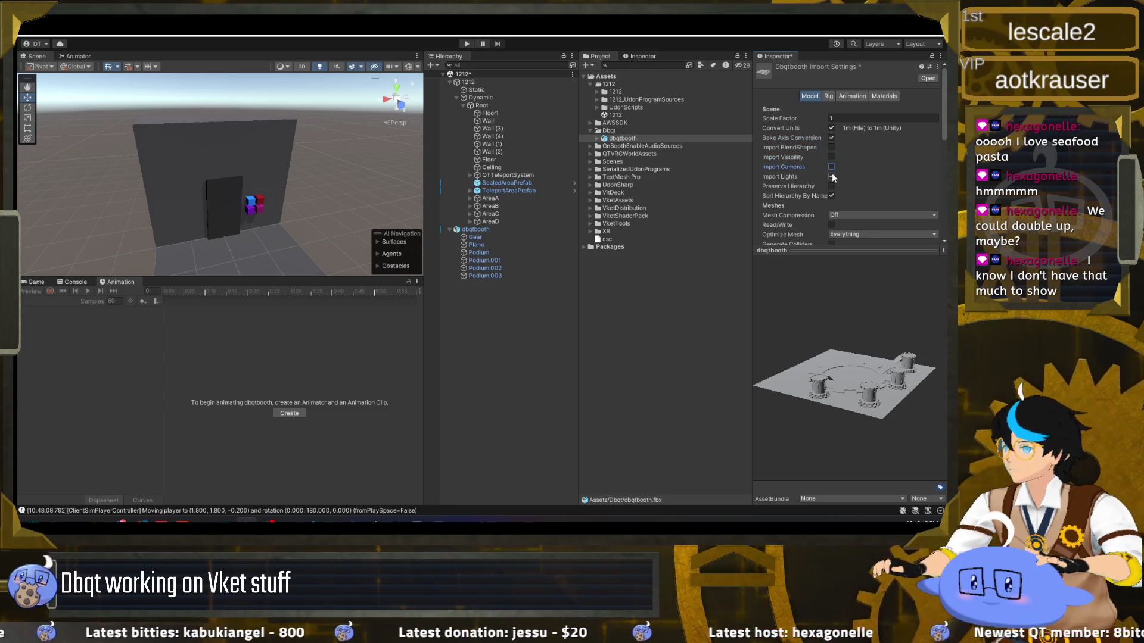
Extract the model's embedded material into the Dbqt folder
click(877, 96)
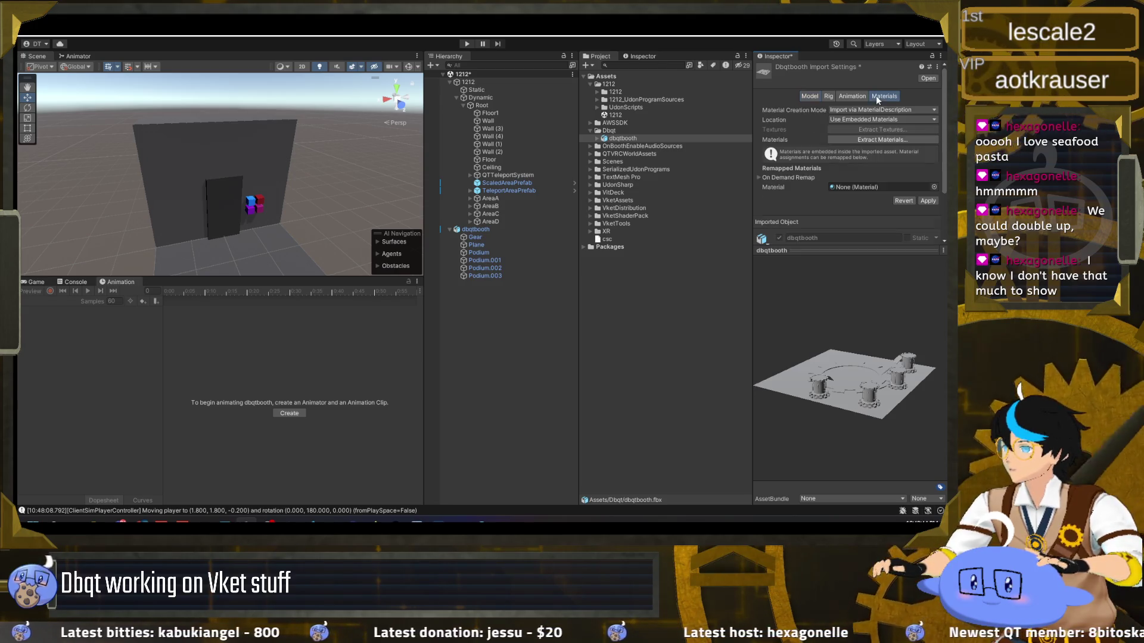
click(878, 139)
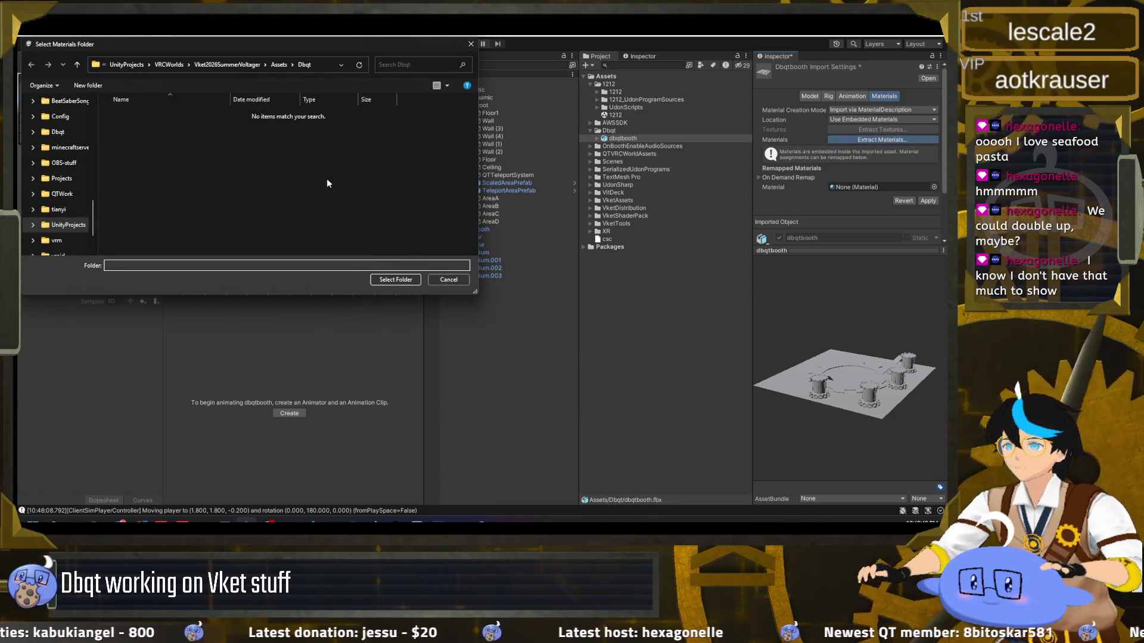
click(404, 281)
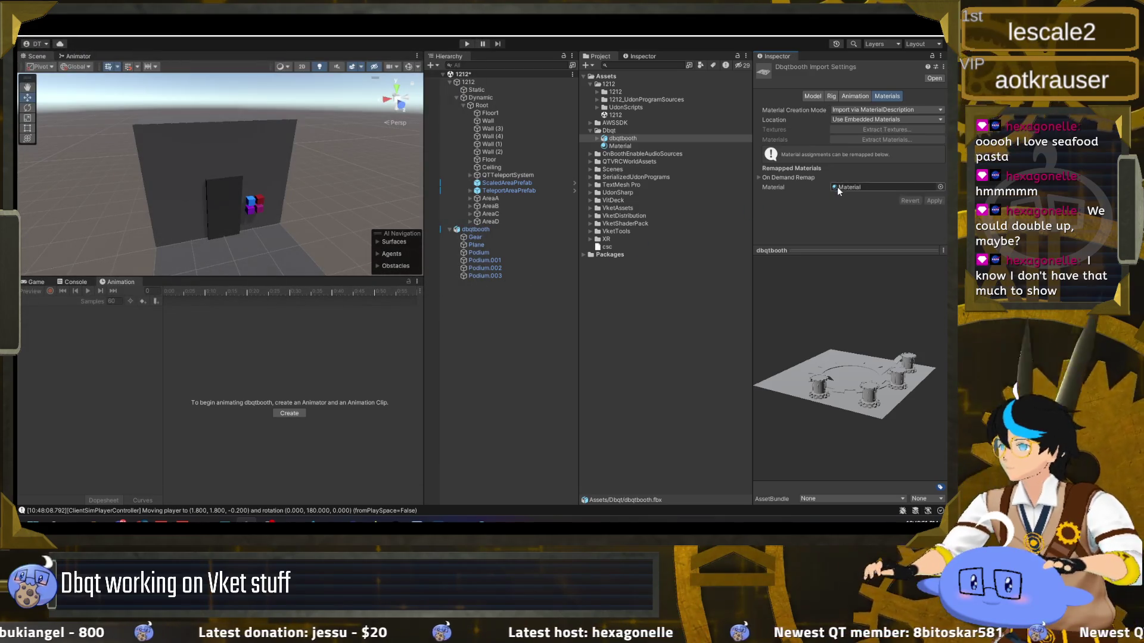
click(617, 146)
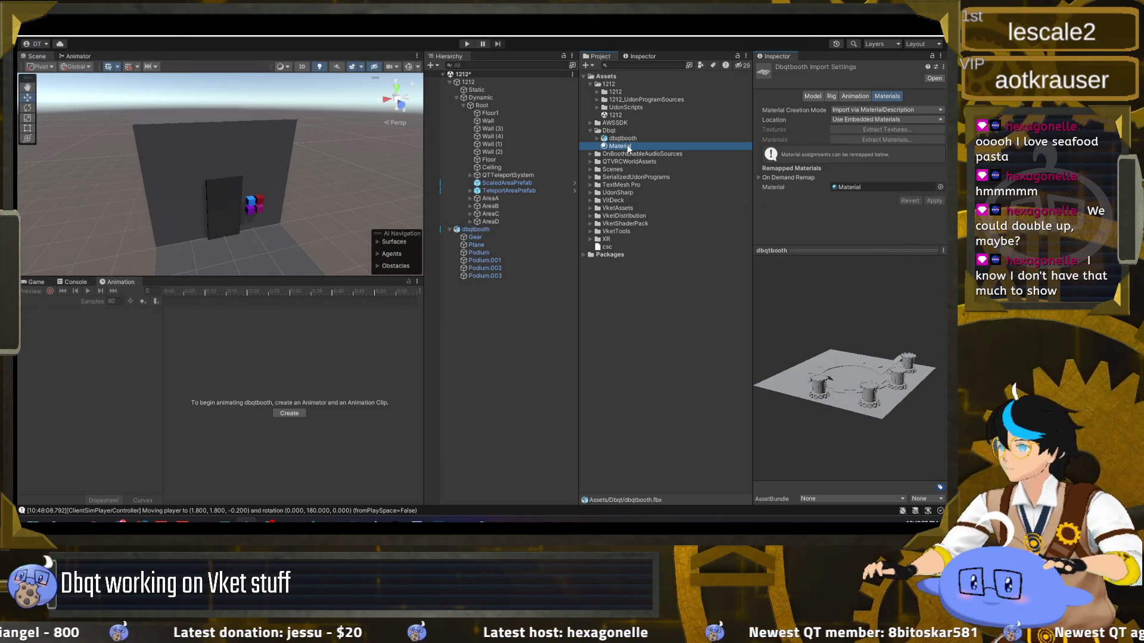
click(596, 139)
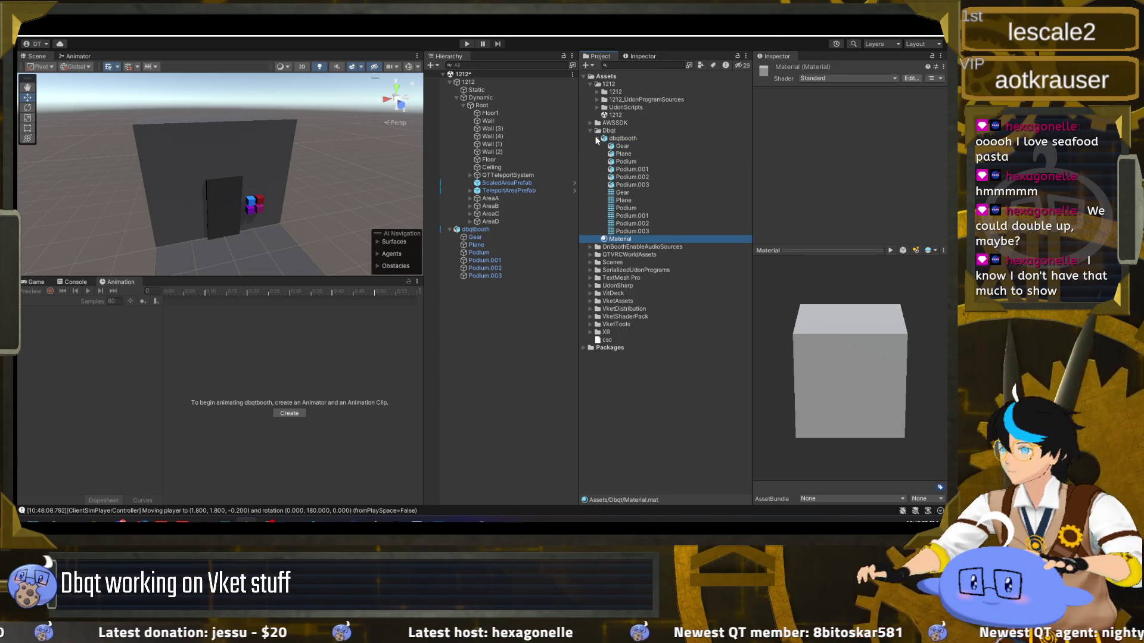
click(597, 138)
click(644, 139)
click(629, 132)
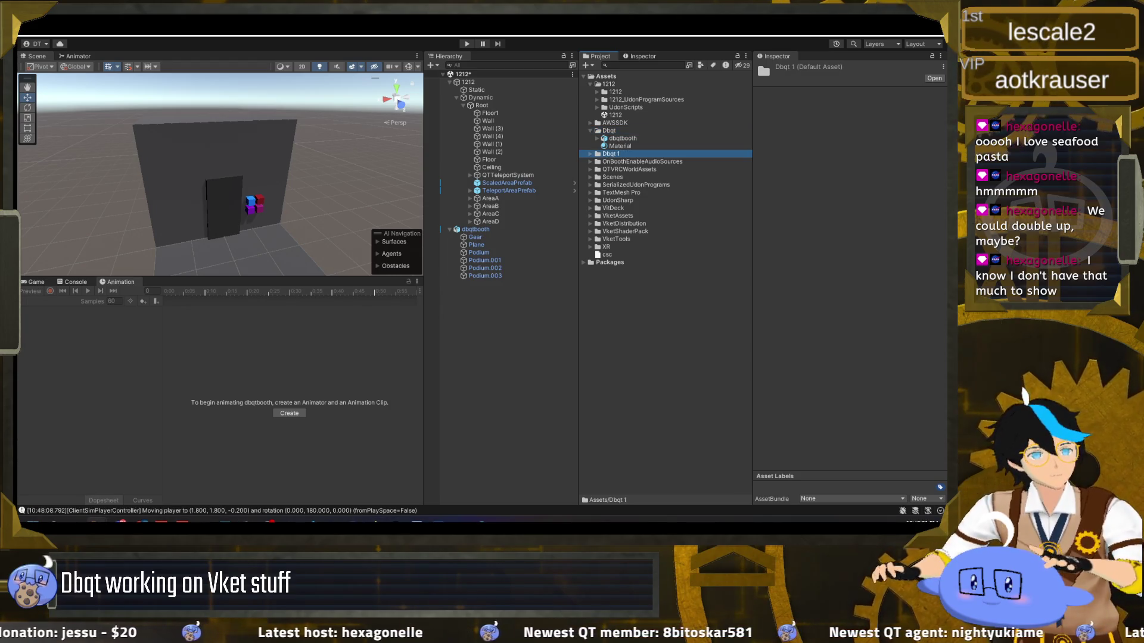
Bring a dbqtbooth texture into the Dbqt folder
right_click(616, 131)
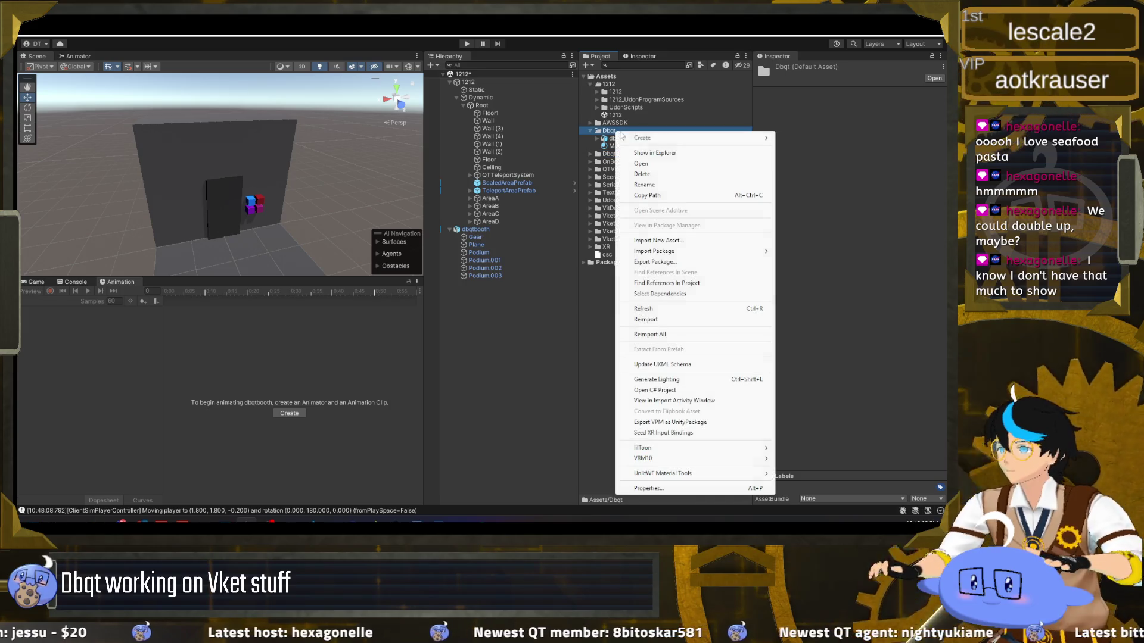
click(585, 192)
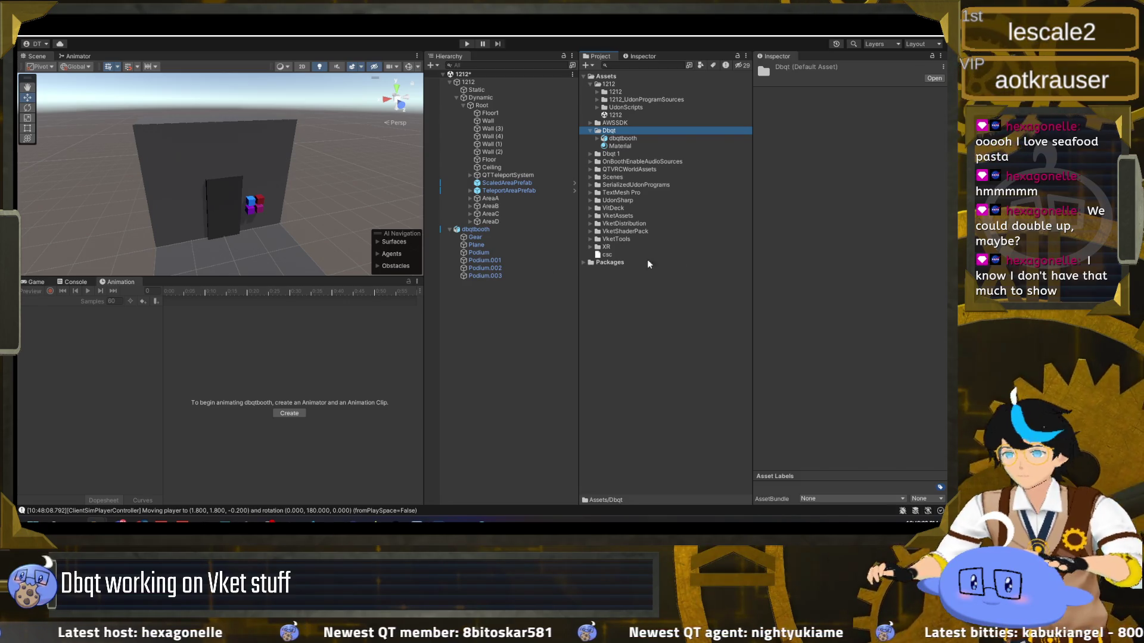
click(638, 139)
click(635, 147)
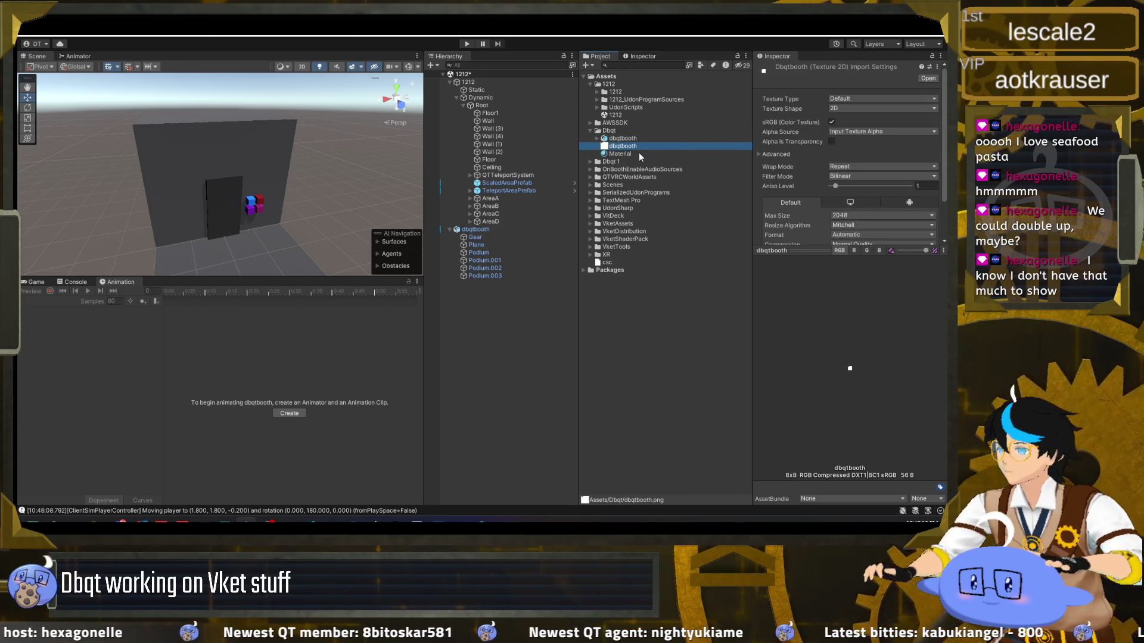
Assign the dbqtbooth texture as the extracted Material's Albedo
click(640, 155)
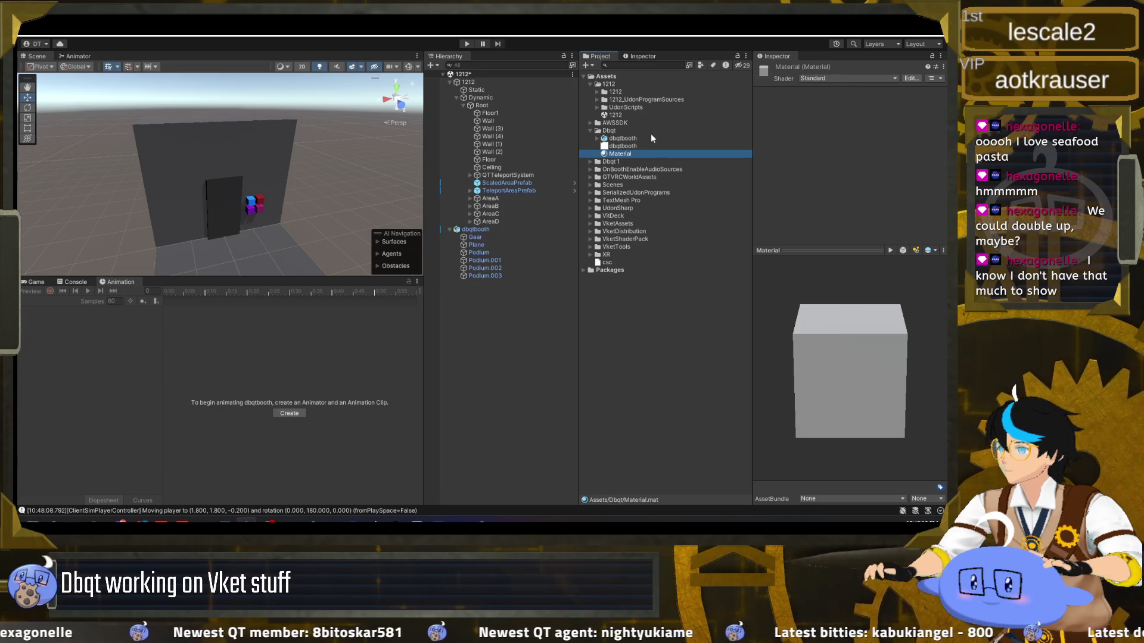
key(Up)
key(Up)
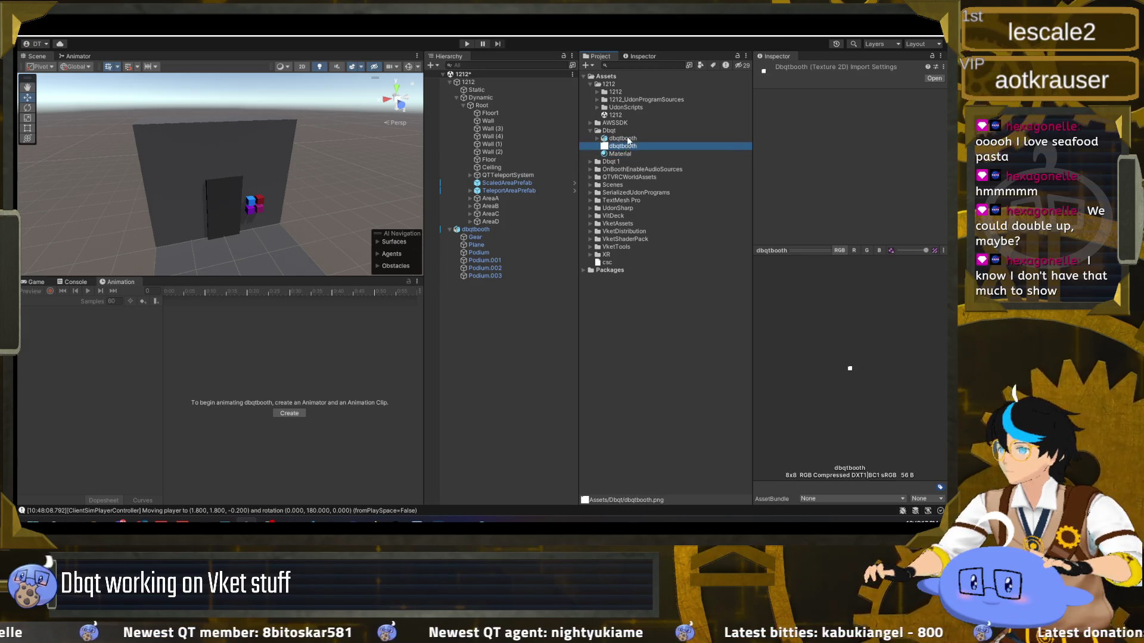
key(Down)
key(Down)
click(620, 215)
click(620, 153)
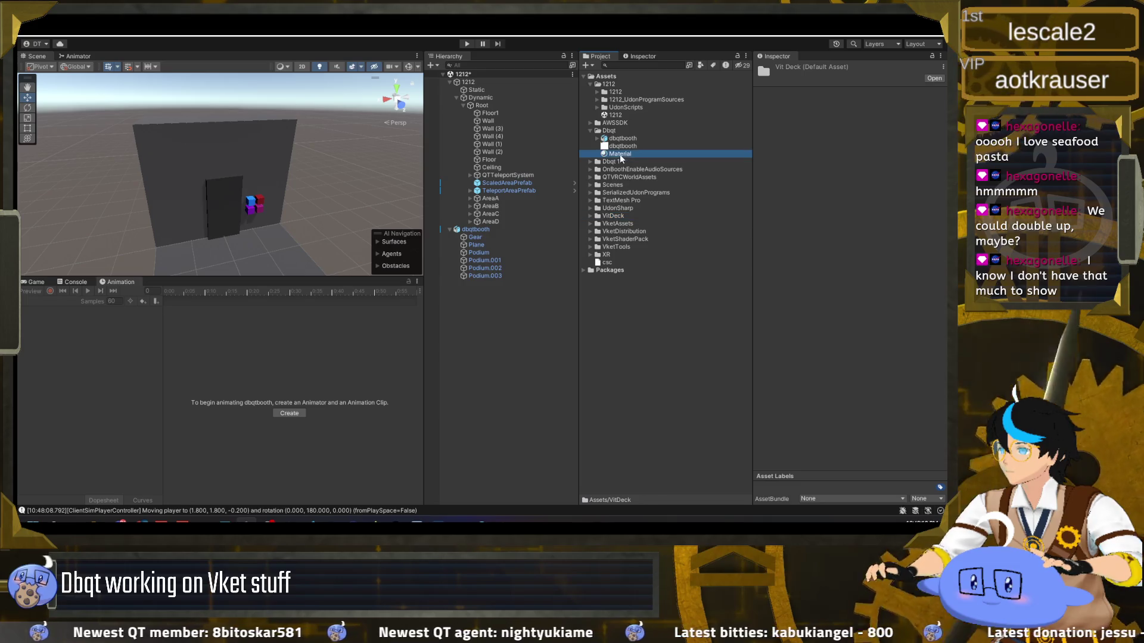
click(775, 113)
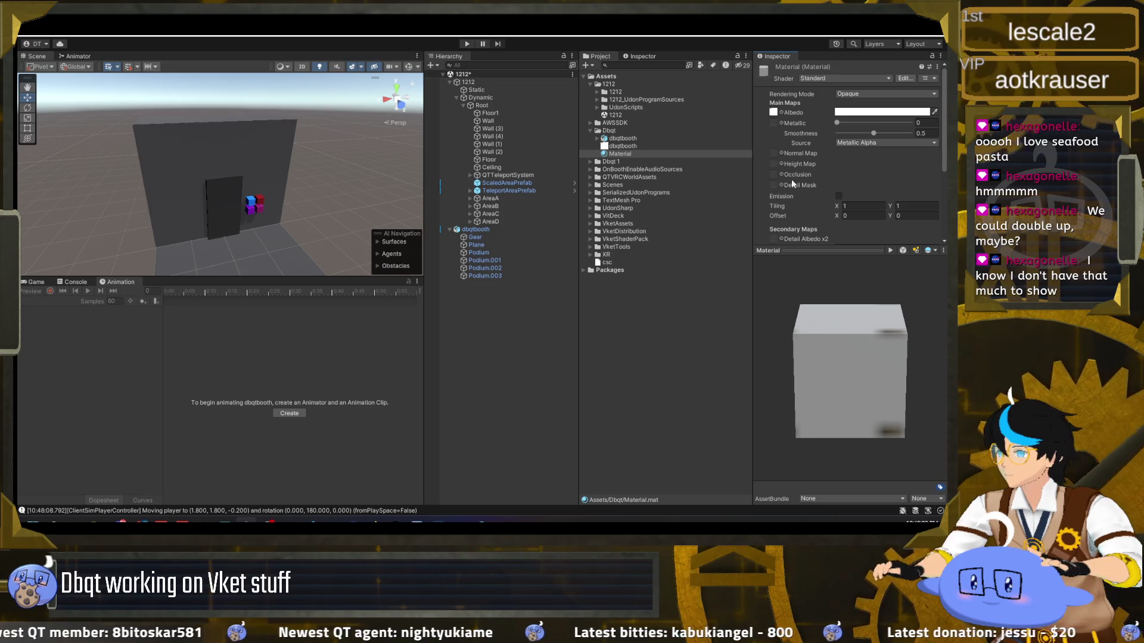
click(632, 146)
Set the dbqtbooth texture to Clamp wrap, Point (no filter), max size 32, and apply
click(634, 139)
click(631, 146)
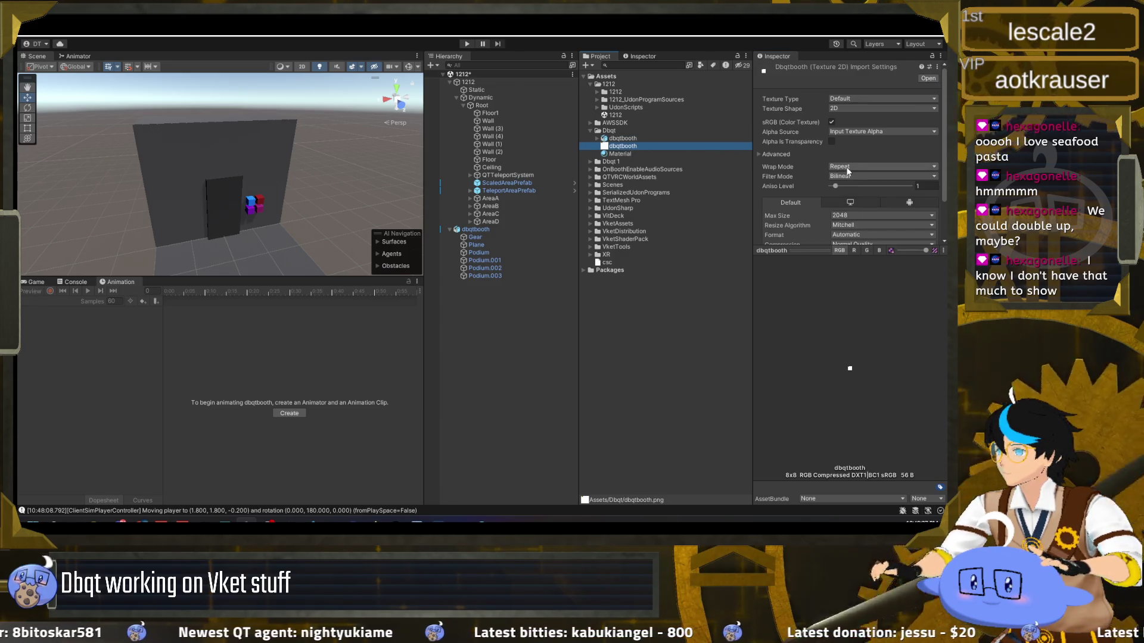
click(852, 169)
click(858, 189)
click(857, 176)
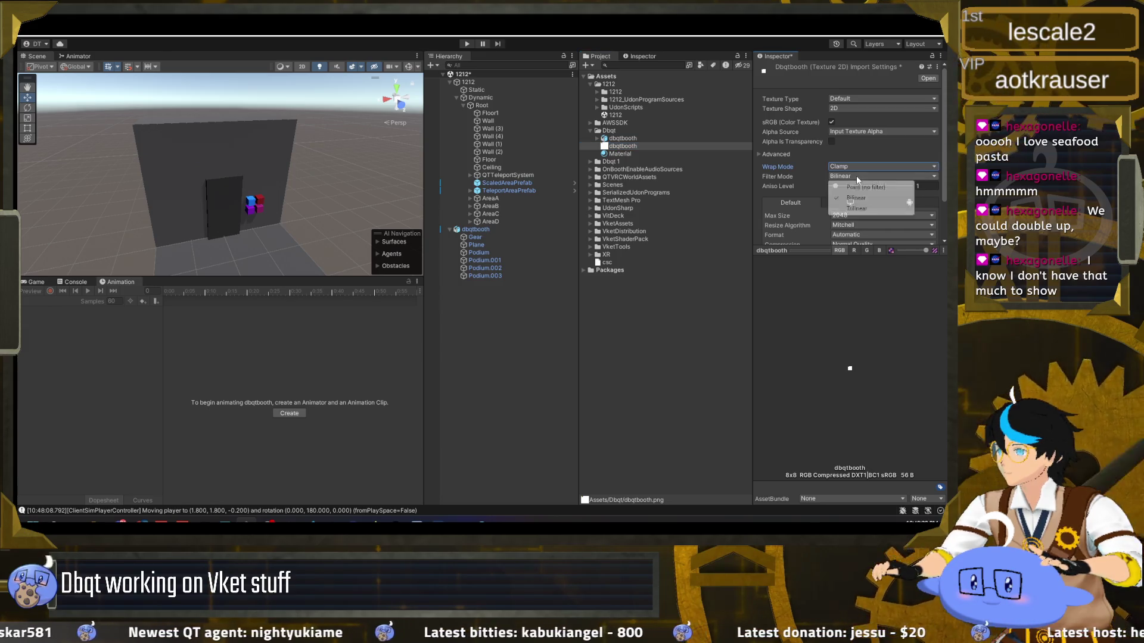
click(865, 187)
scroll(792, 187, down, 1)
click(842, 189)
click(851, 199)
scroll(802, 204, up, 1)
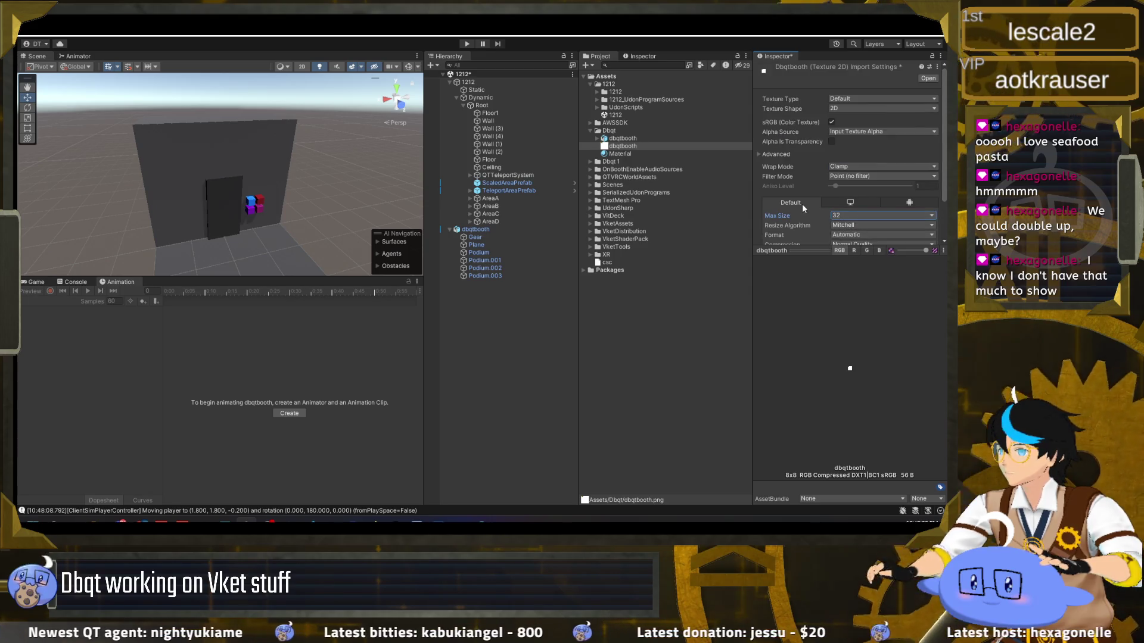
scroll(834, 171, down, 2)
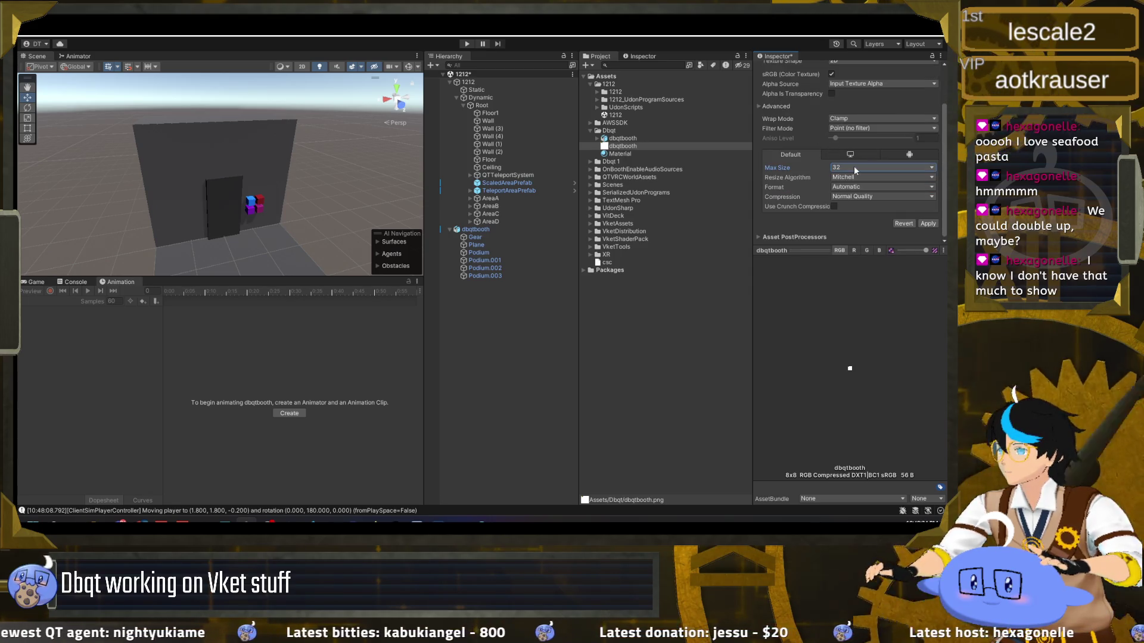
click(926, 224)
Rotate the Material preview to inspect the updated texture
click(619, 153)
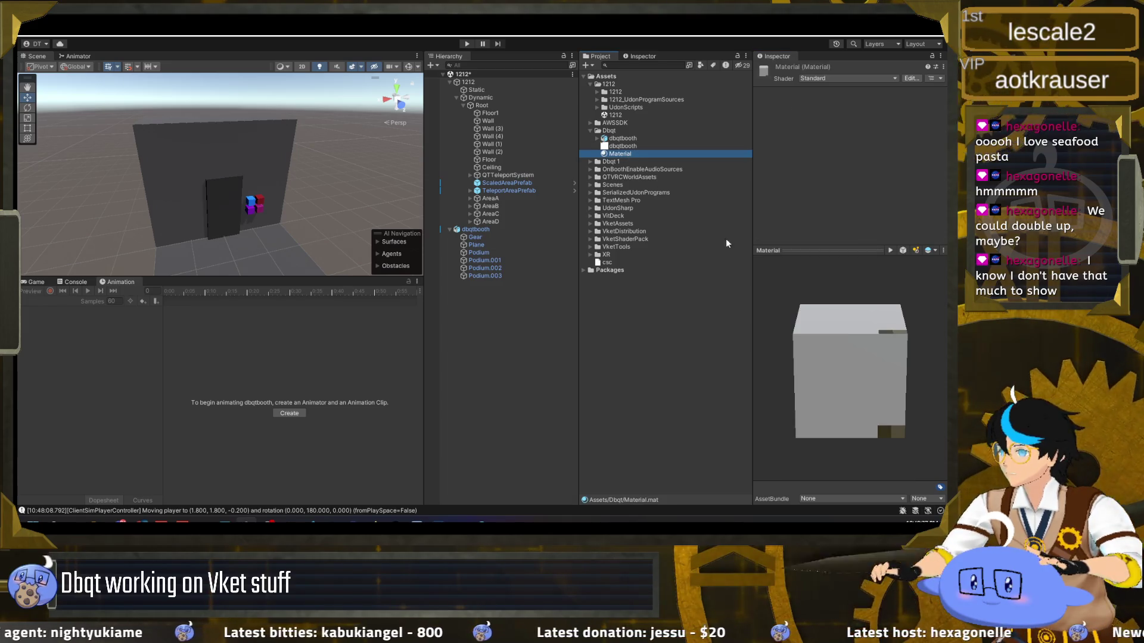
drag(874, 362, 822, 357)
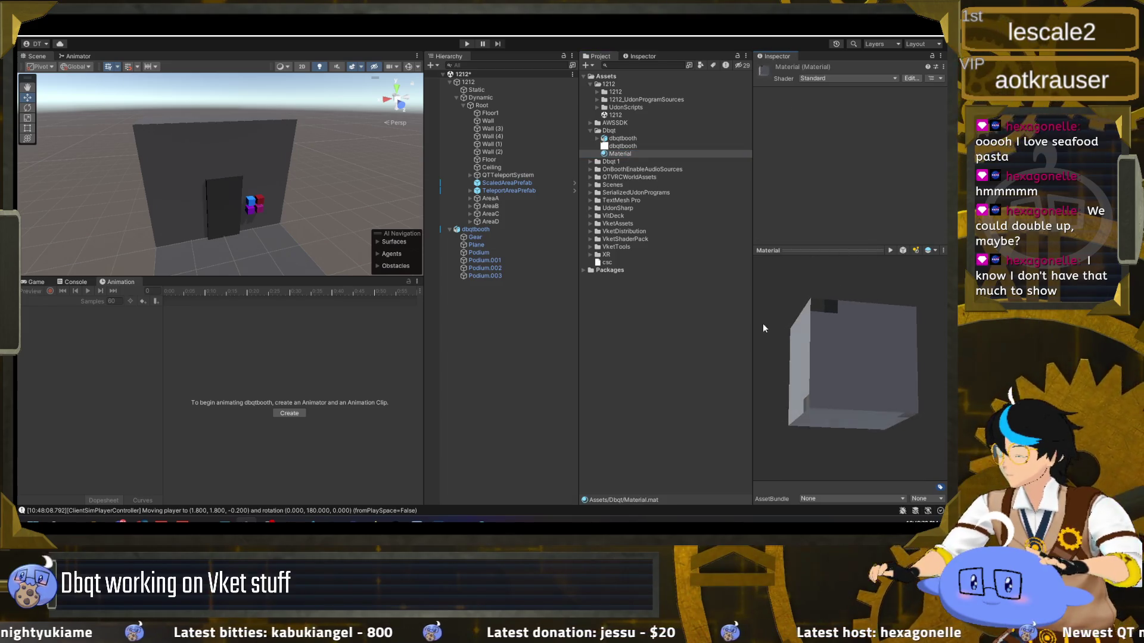
mouse_move(834, 317)
mouse_down()
mouse_move(787, 331)
mouse_move(859, 379)
mouse_move(863, 408)
mouse_move(828, 394)
mouse_up()
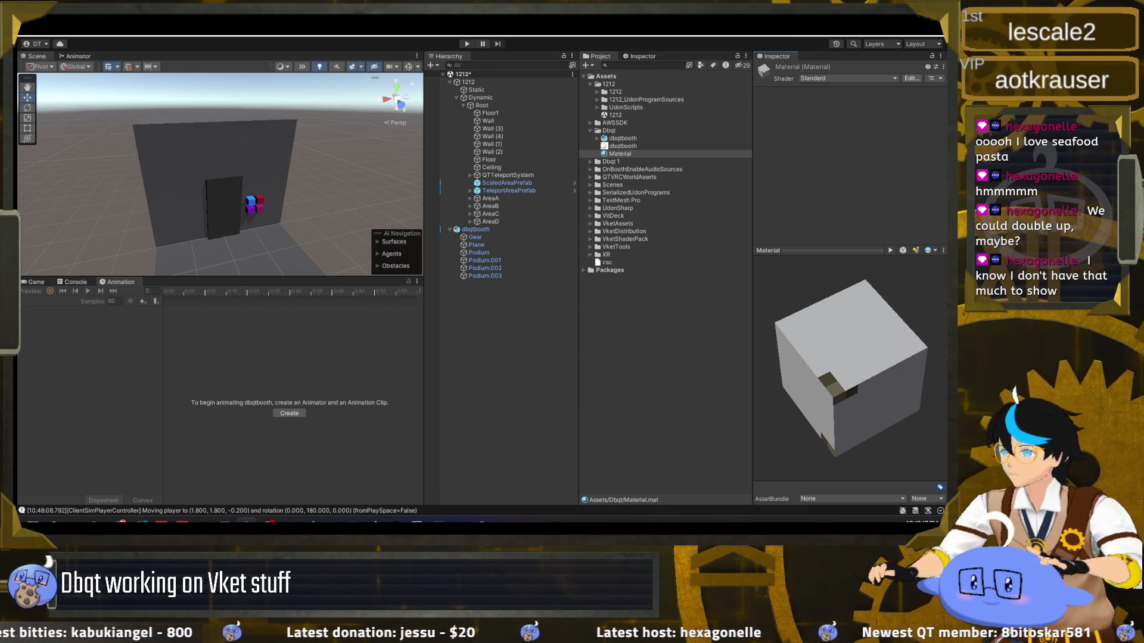
Rename the extracted Material to dbqtbooth
click(631, 139)
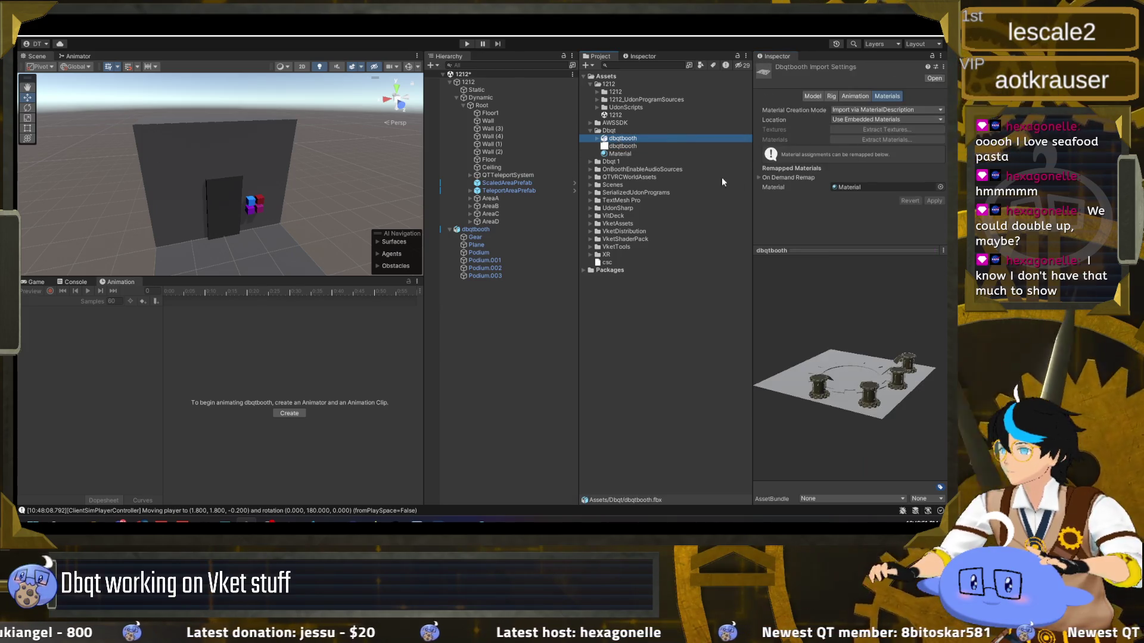
double_click(837, 187)
click(618, 155)
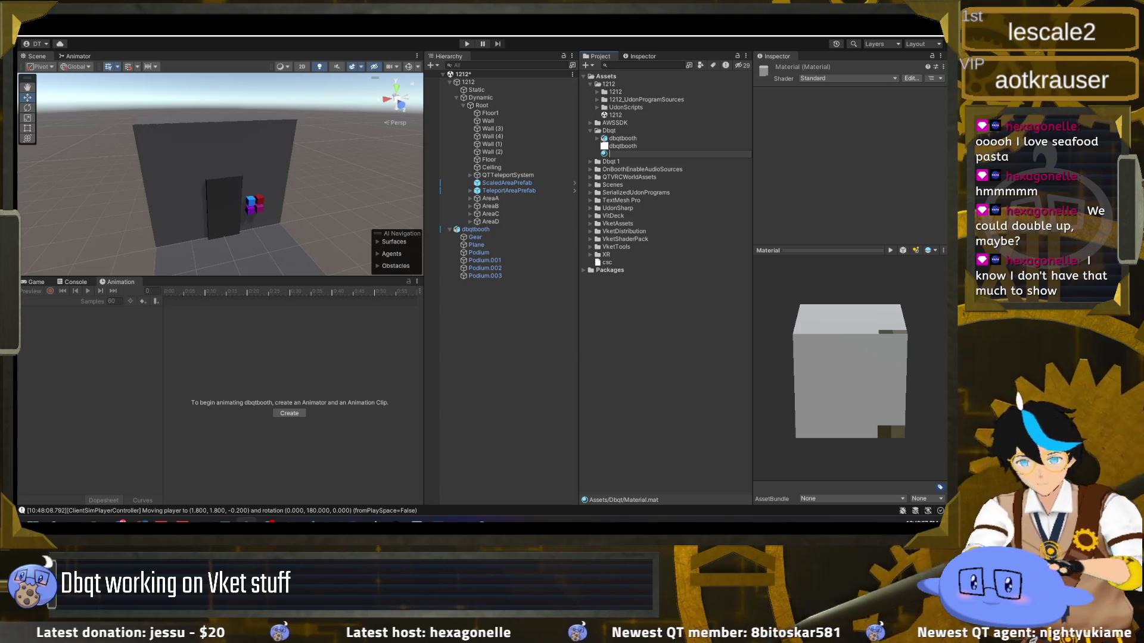
text(dbqtbooth)
key(Return)
drag(381, 202, 334, 179)
Deactivate Wall (1) to Wall (4) and the Ceiling to reveal the booth
click(489, 121)
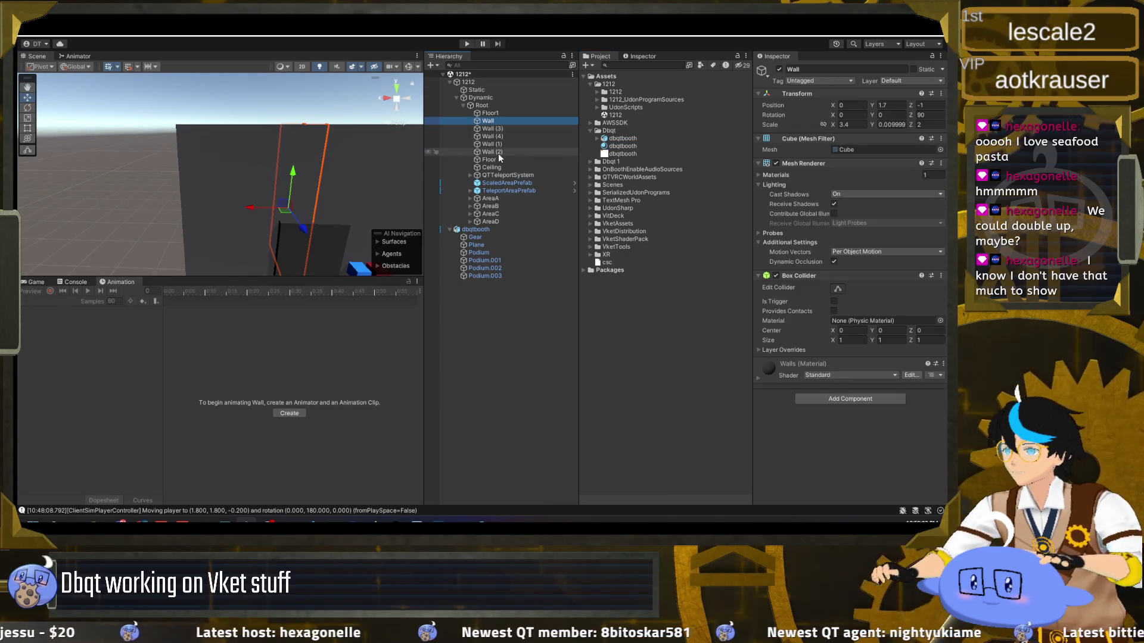
click(505, 129)
shift+click(505, 152)
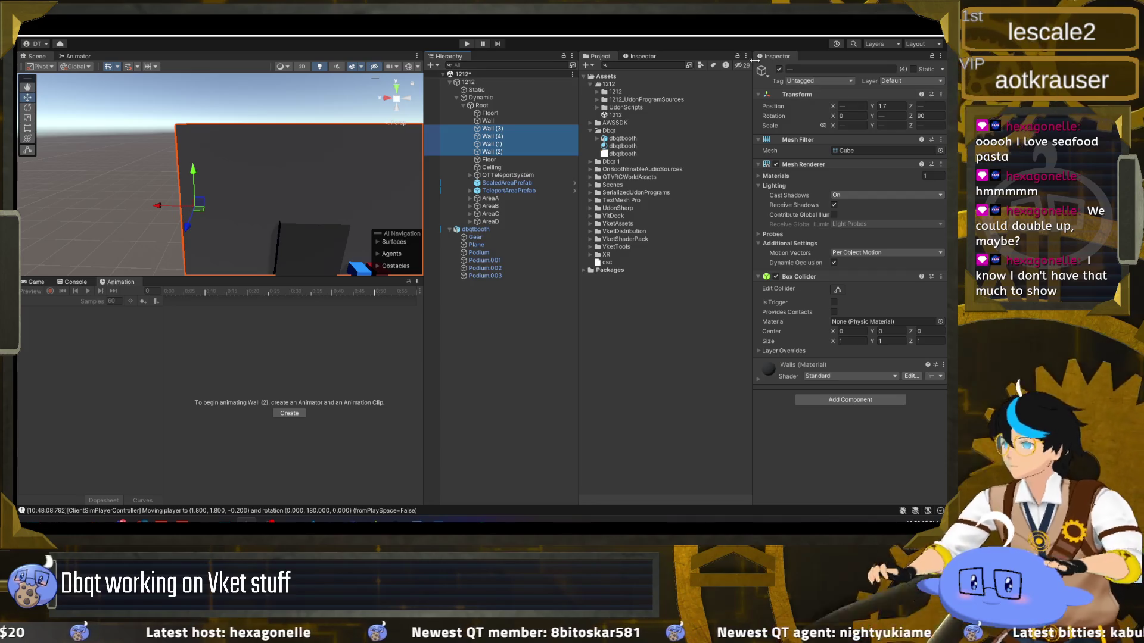
click(778, 70)
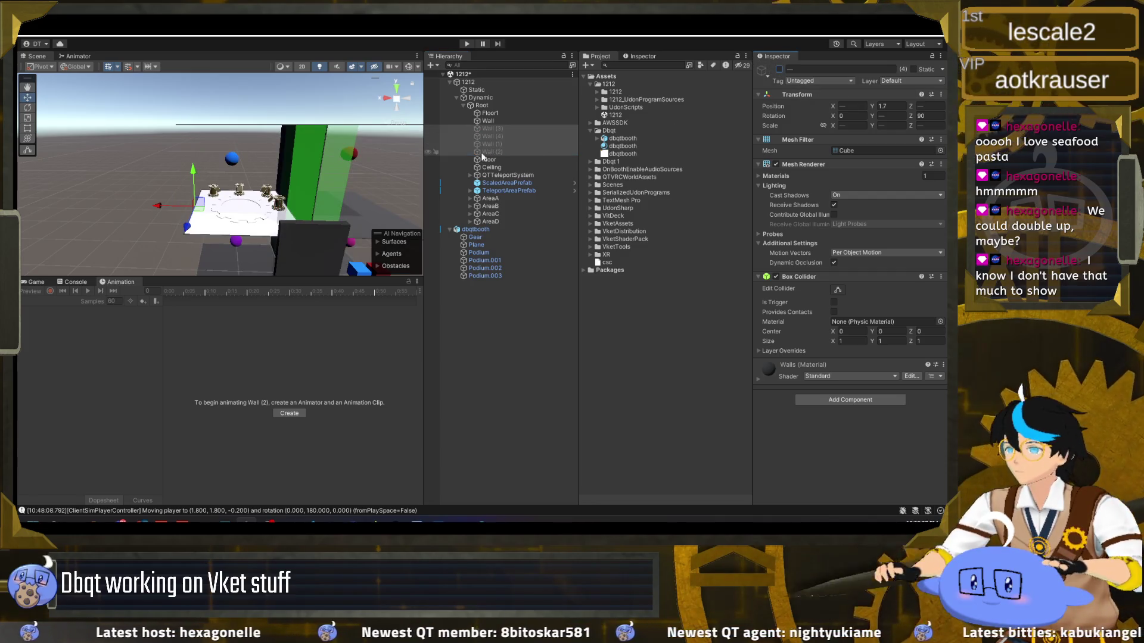
click(494, 168)
click(779, 69)
mouse_move(345, 190)
mouse_down()
mouse_move(382, 203)
mouse_move(269, 240)
mouse_move(280, 236)
mouse_up()
click(622, 154)
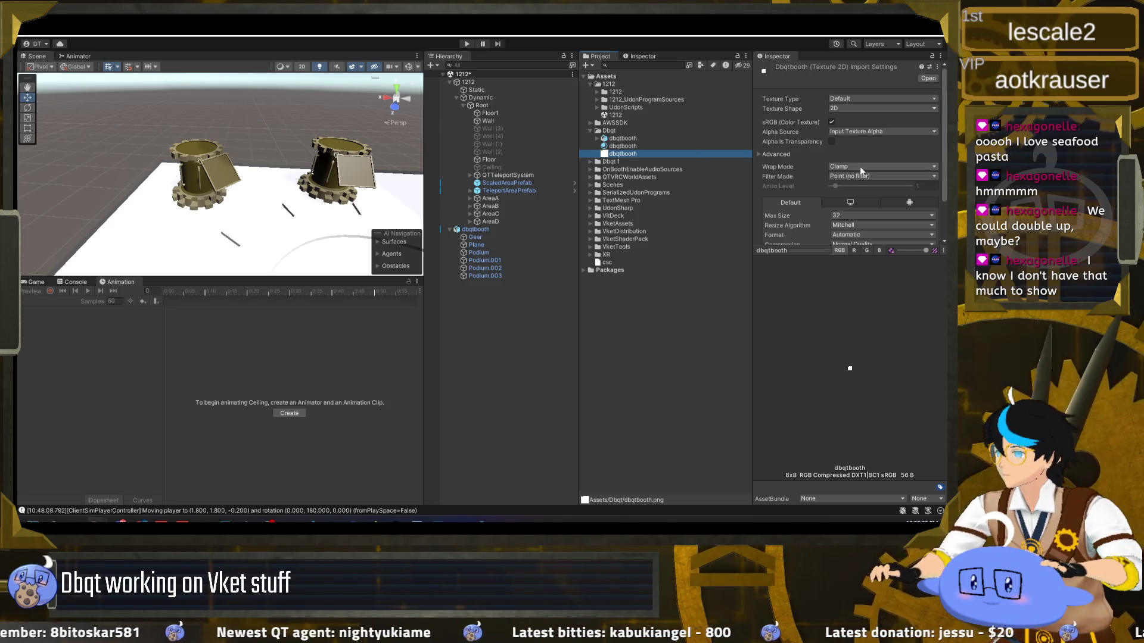
Turn off mipmaps on the dbqtbooth texture, keeping max size 32 and Point filtering, and apply
scroll(805, 177, down, 2)
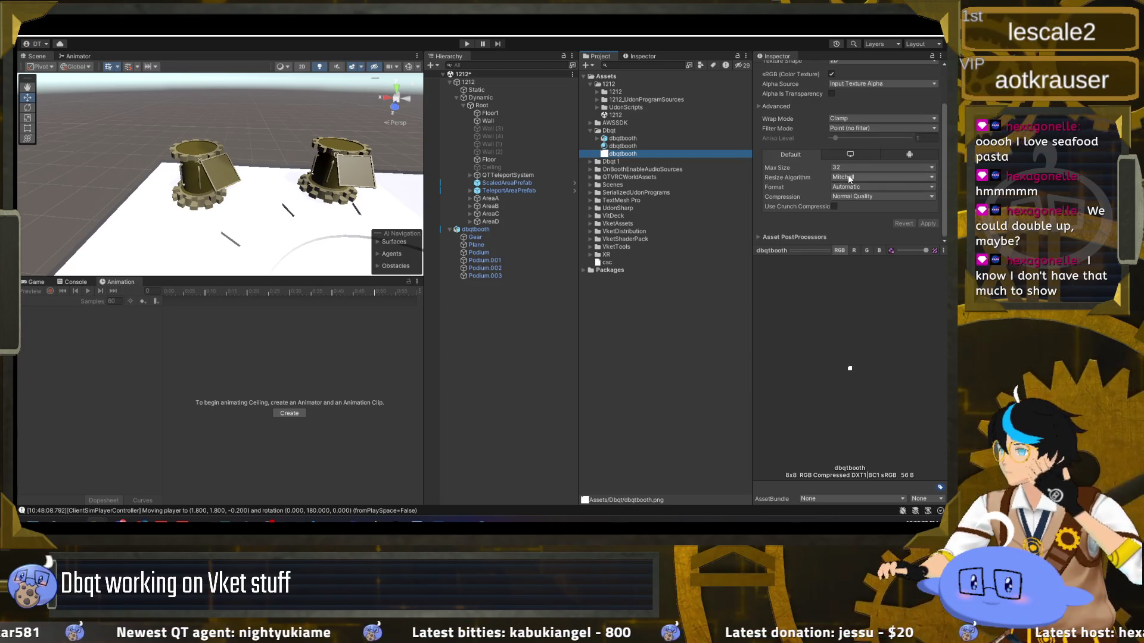
click(858, 167)
click(778, 178)
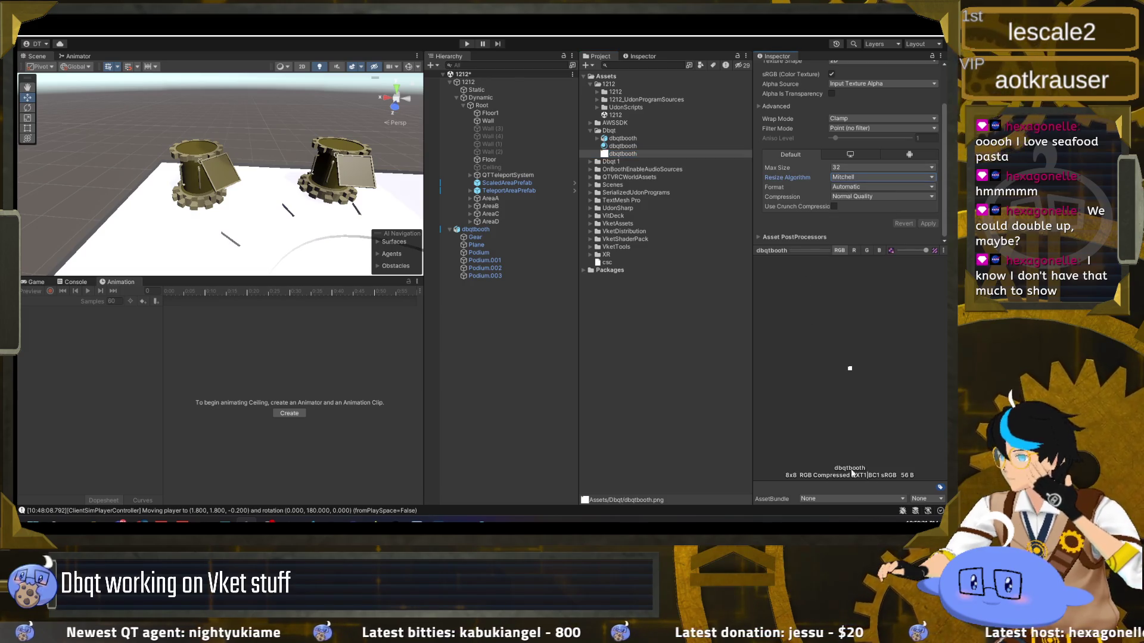
click(863, 184)
click(860, 196)
click(859, 199)
click(858, 217)
click(852, 177)
click(814, 179)
scroll(808, 196, up, 2)
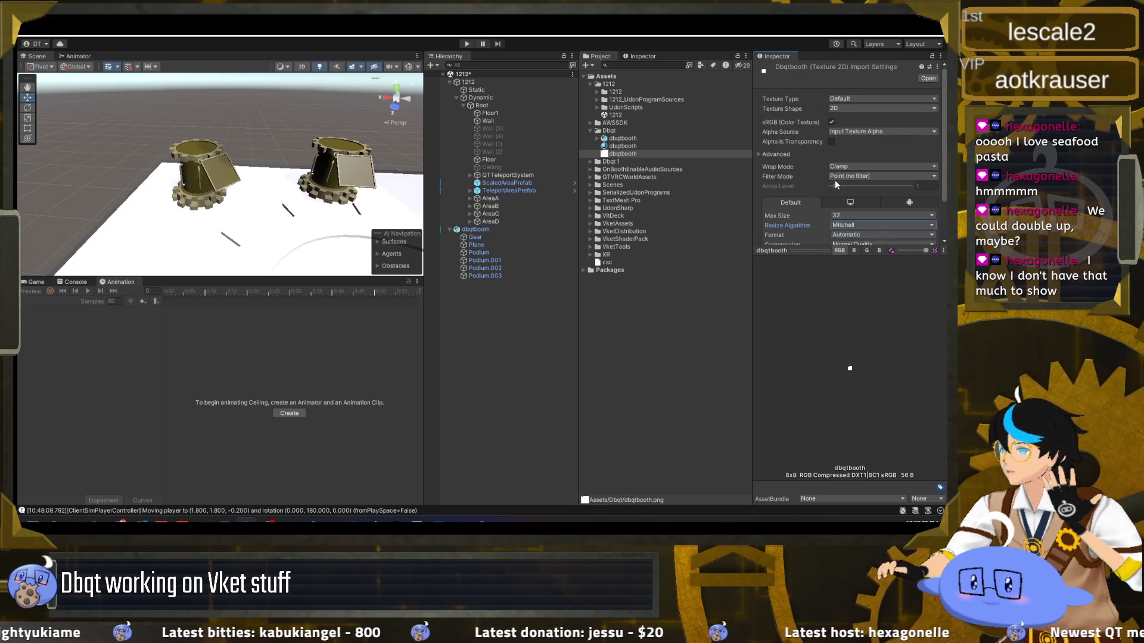
click(854, 177)
click(852, 185)
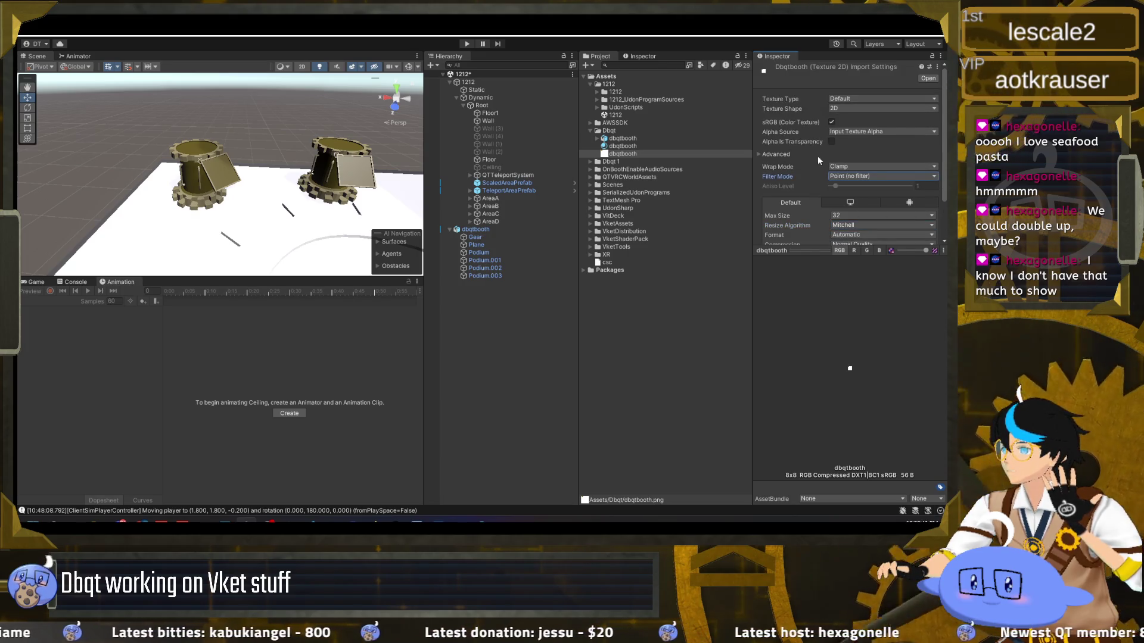
click(773, 154)
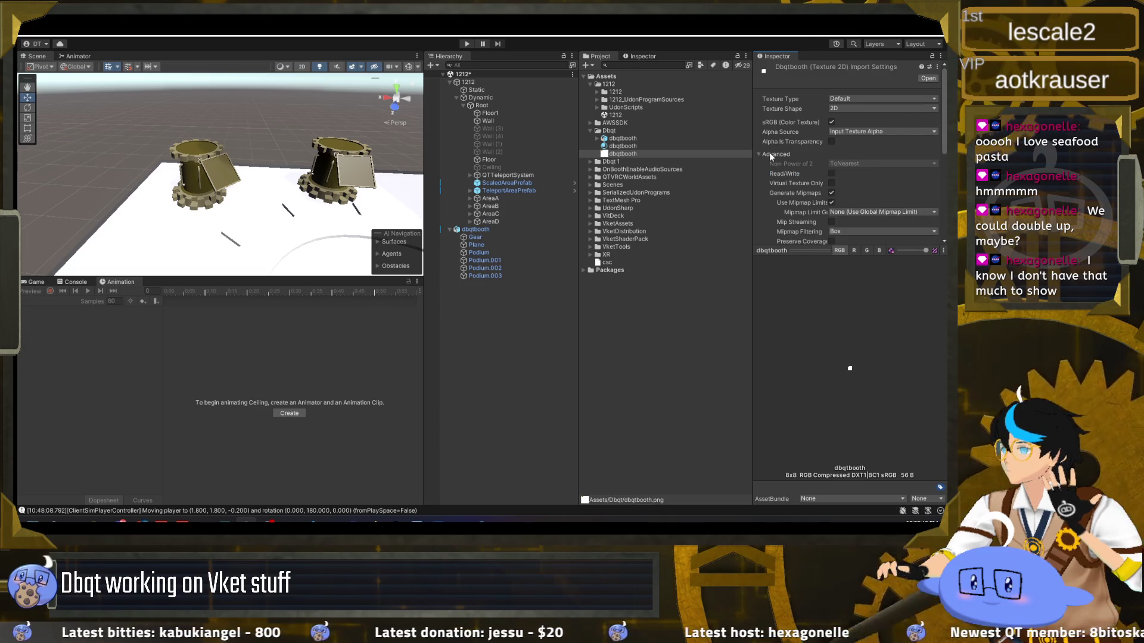
click(831, 194)
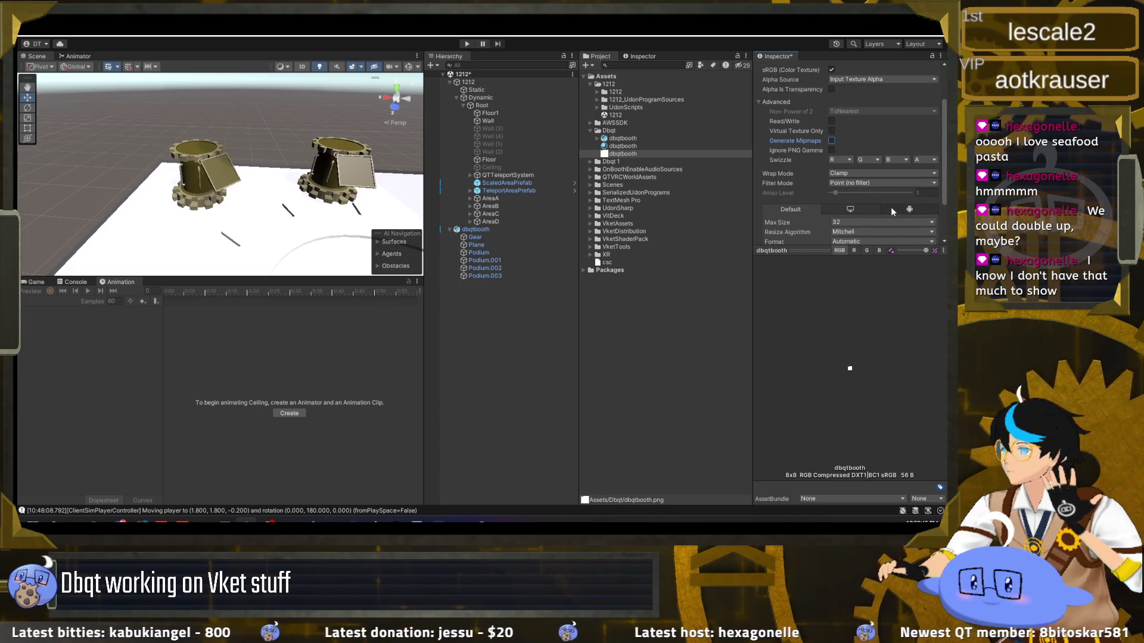
scroll(900, 215, down, 3)
click(927, 227)
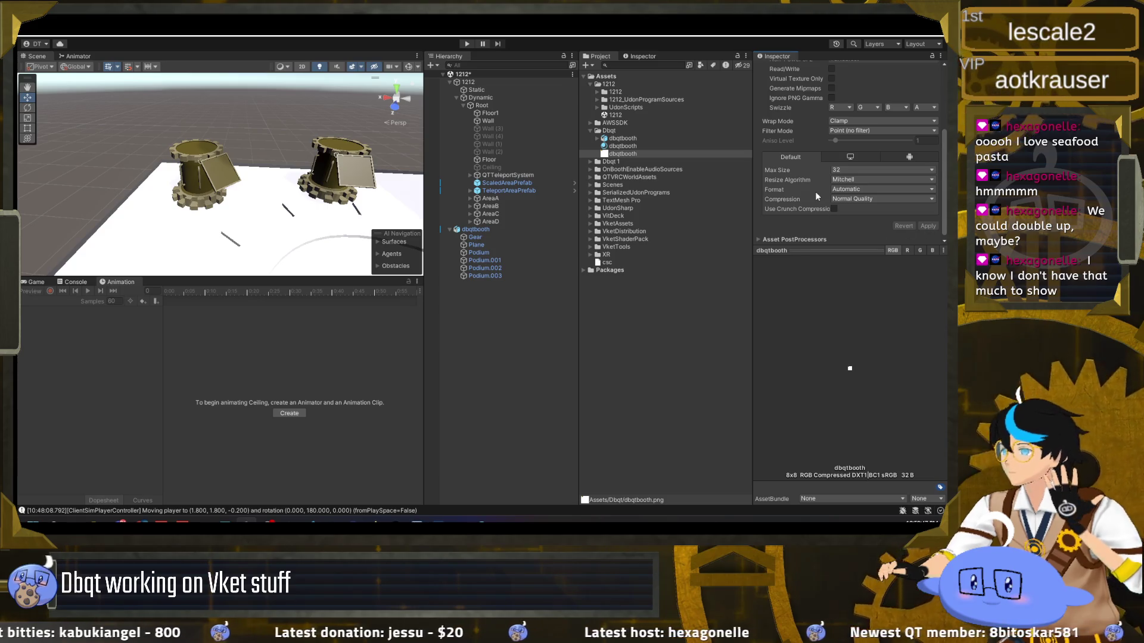
Set the texture's Resize Algorithm to Bilinear and Alpha Source to None
click(851, 172)
key(Escape)
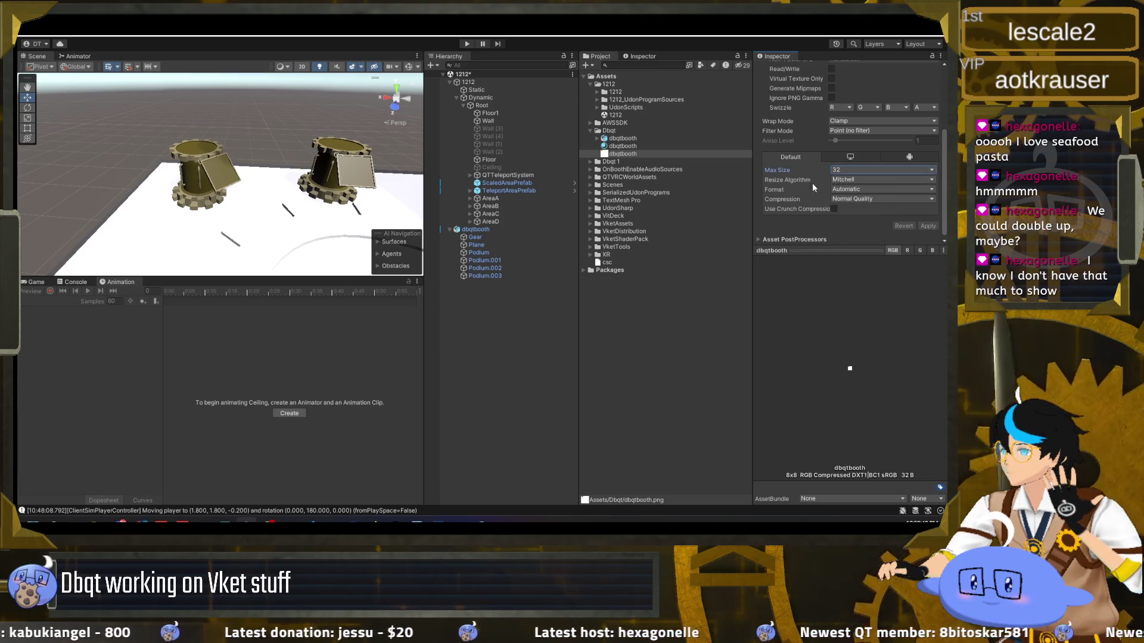
click(853, 199)
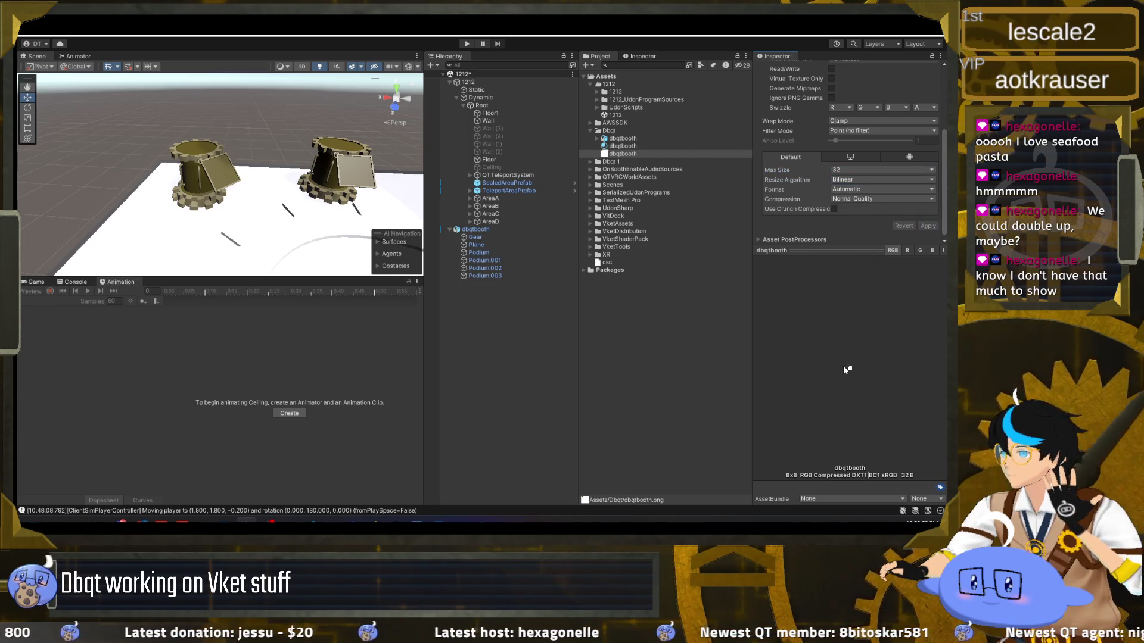
scroll(816, 173, up, 3)
scroll(825, 140, up, 2)
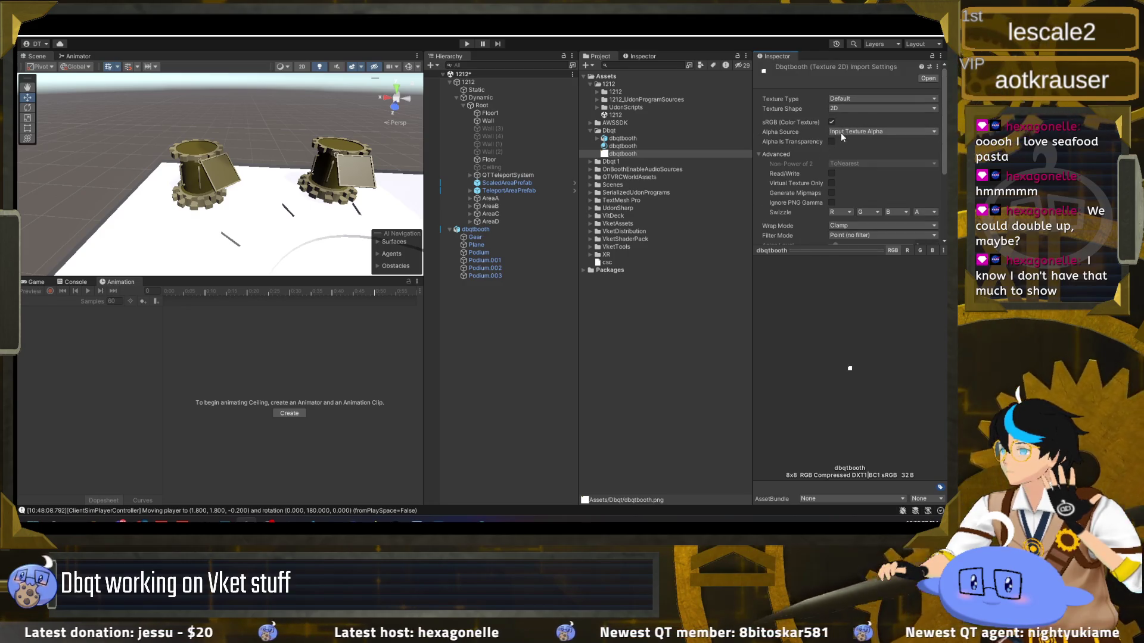
click(864, 131)
click(851, 140)
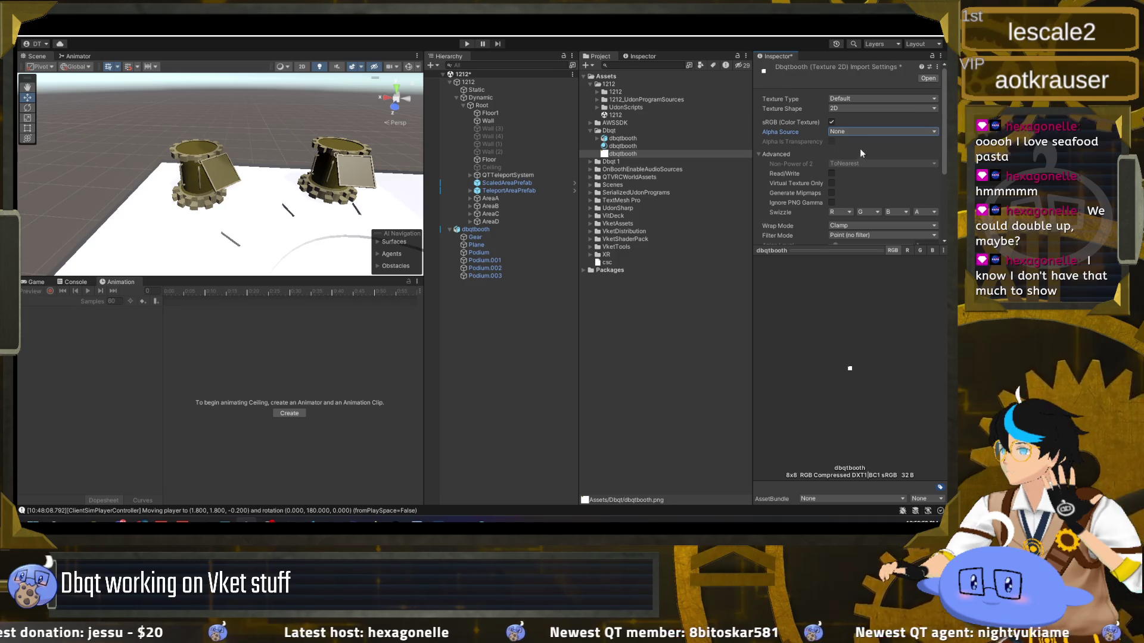
Set the texture's Compression to None, keeping the Automatic format, and apply the import settings
scroll(882, 173, down, 3)
scroll(907, 192, down, 1)
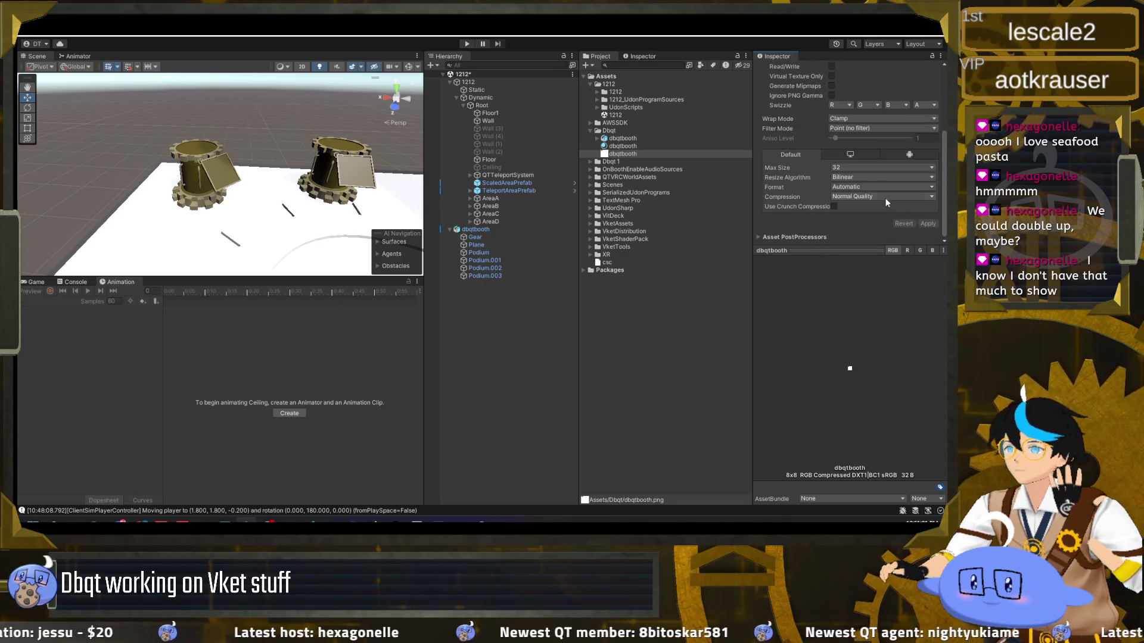
scroll(876, 190, up, 2)
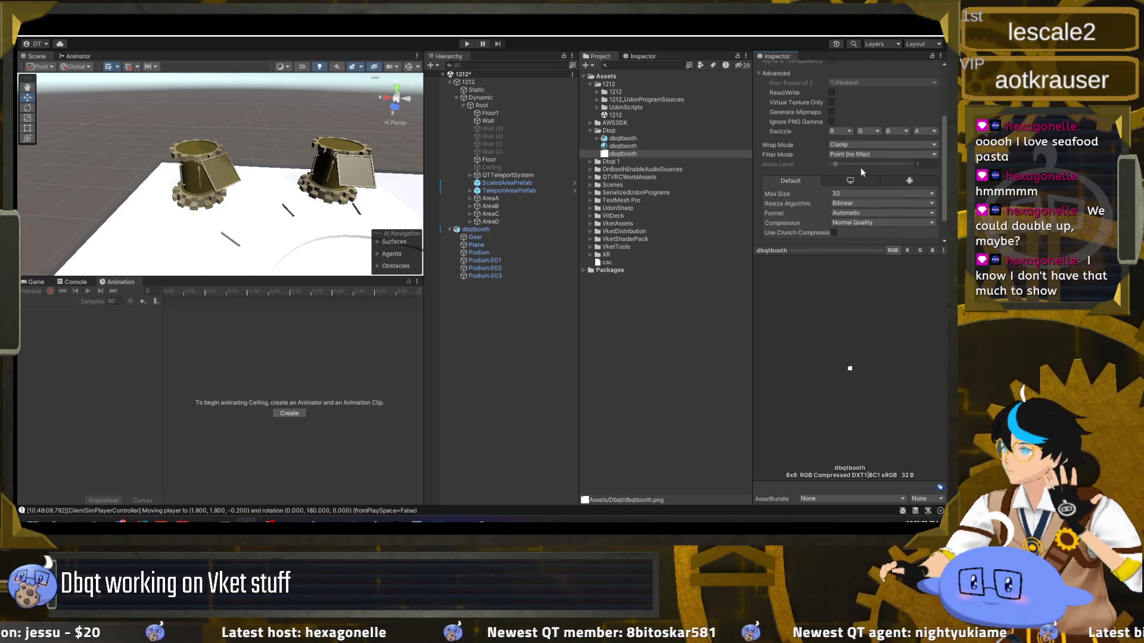
click(853, 214)
click(853, 213)
click(853, 213)
click(850, 224)
click(851, 224)
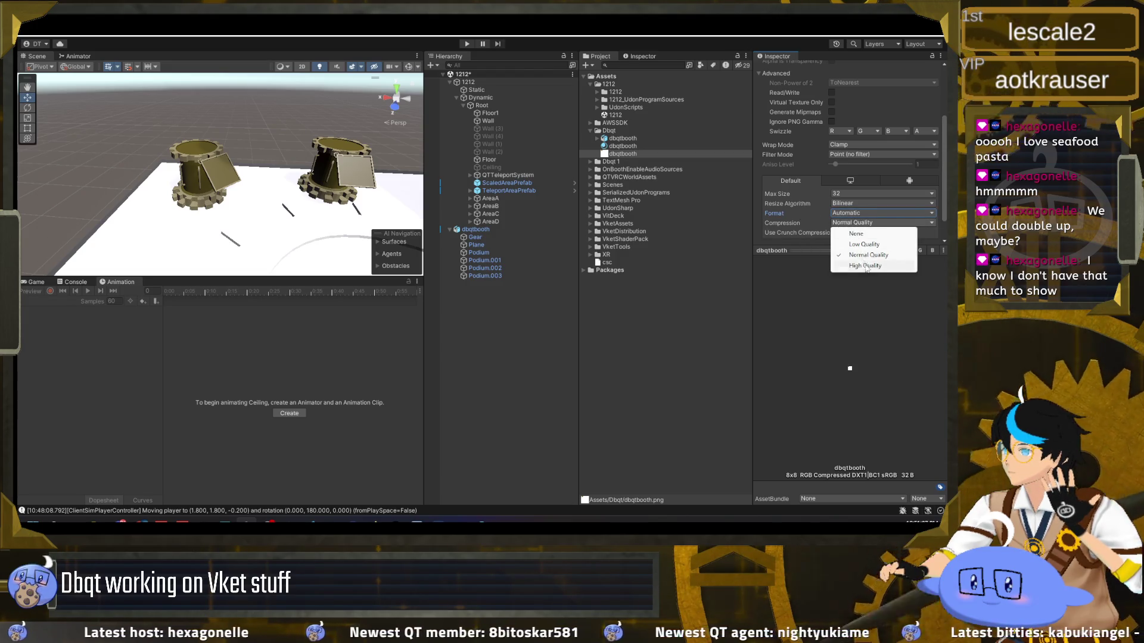
click(912, 265)
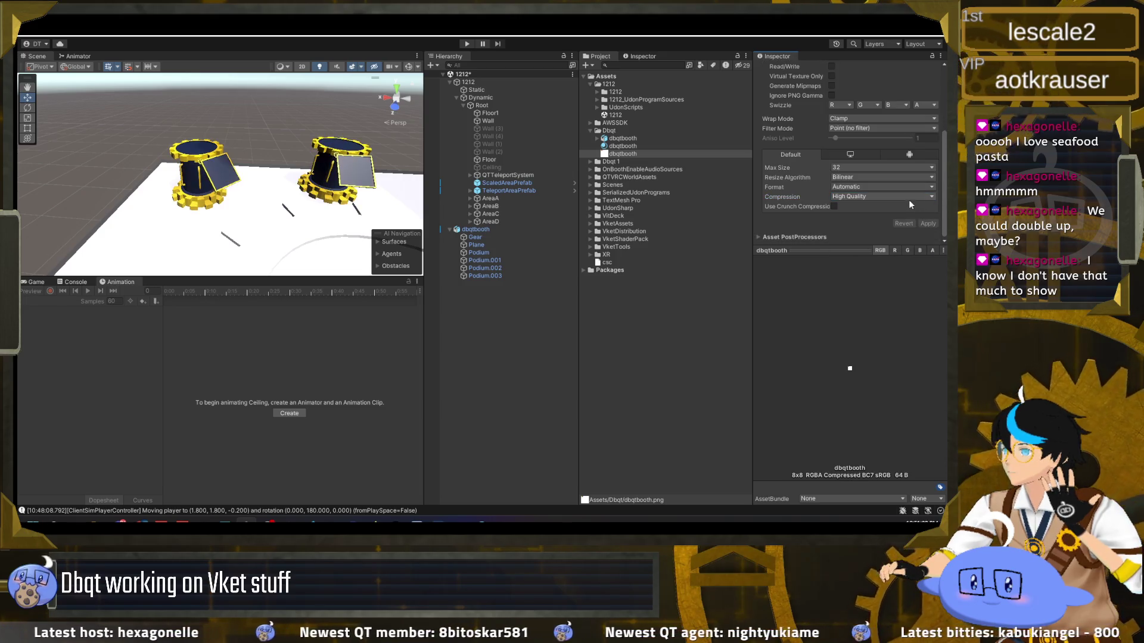
click(909, 202)
click(917, 212)
click(926, 223)
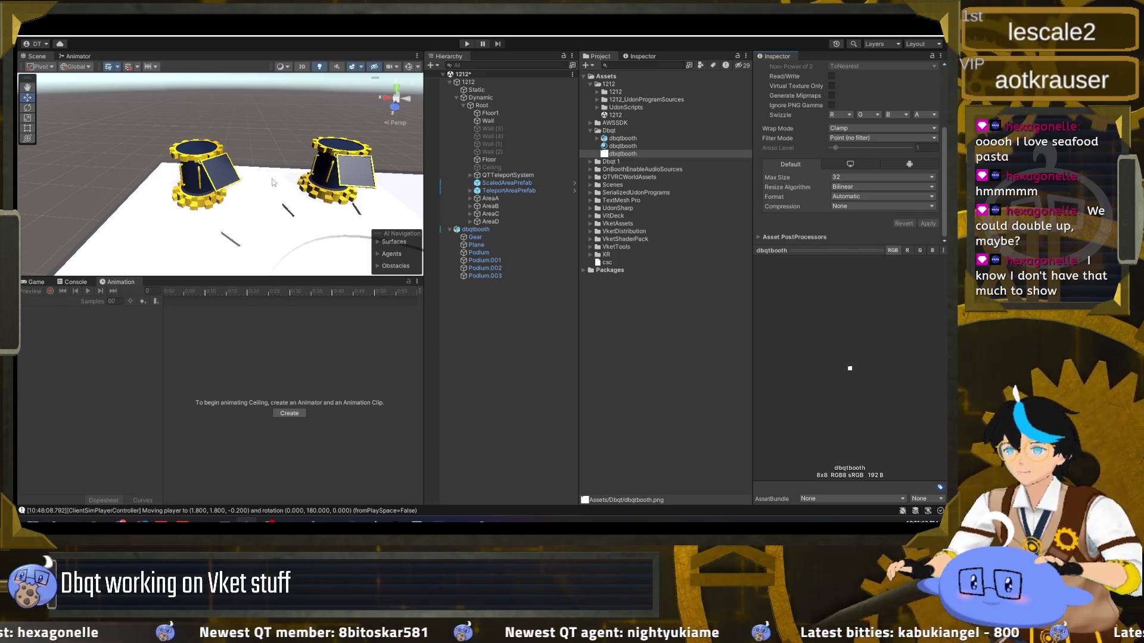
mouse_move(260, 179)
mouse_down()
mouse_move(264, 197)
mouse_move(319, 190)
mouse_move(301, 173)
mouse_move(391, 179)
mouse_move(189, 186)
mouse_move(359, 188)
mouse_move(228, 195)
mouse_up()
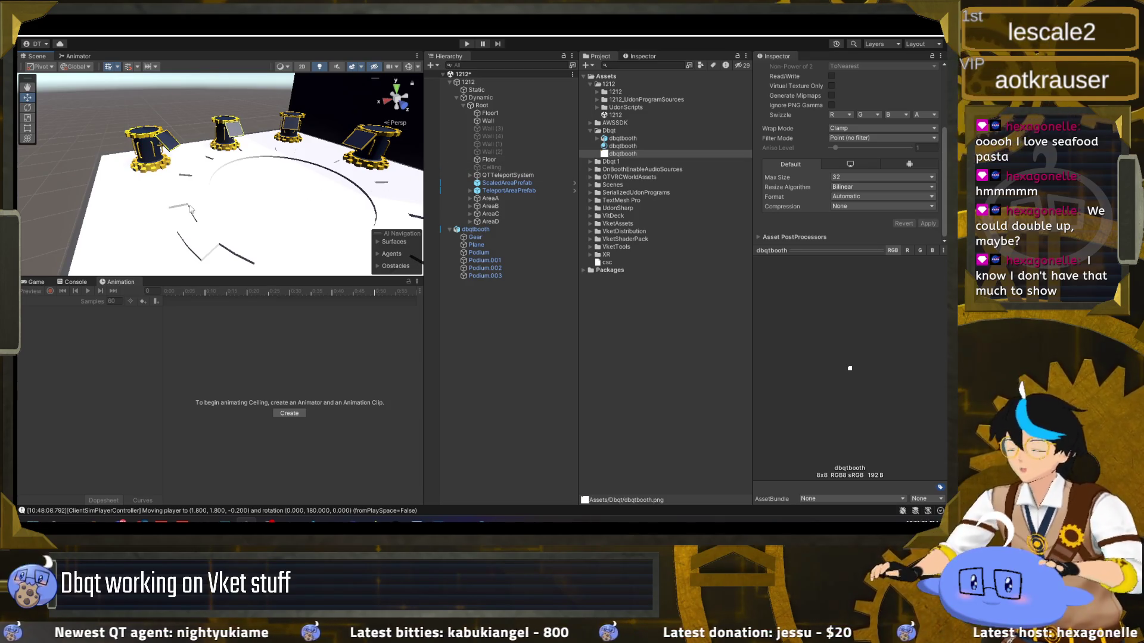
Pan the Scene view across the booth floor and podiums, then return to Blender
scroll(190, 209, down, 3)
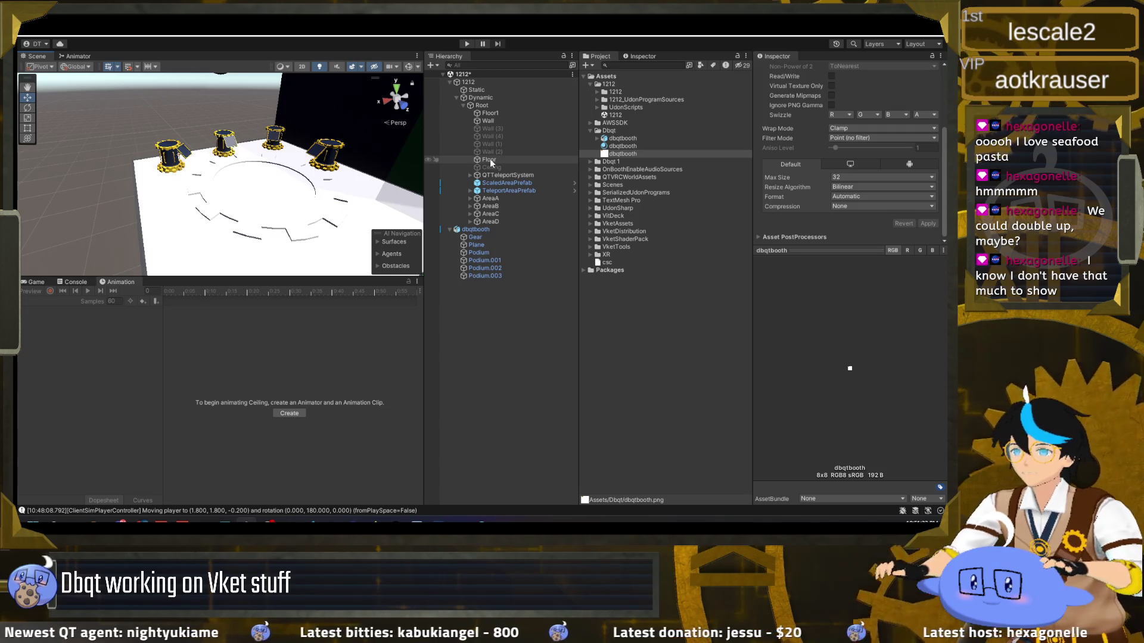
drag(272, 183, 276, 127)
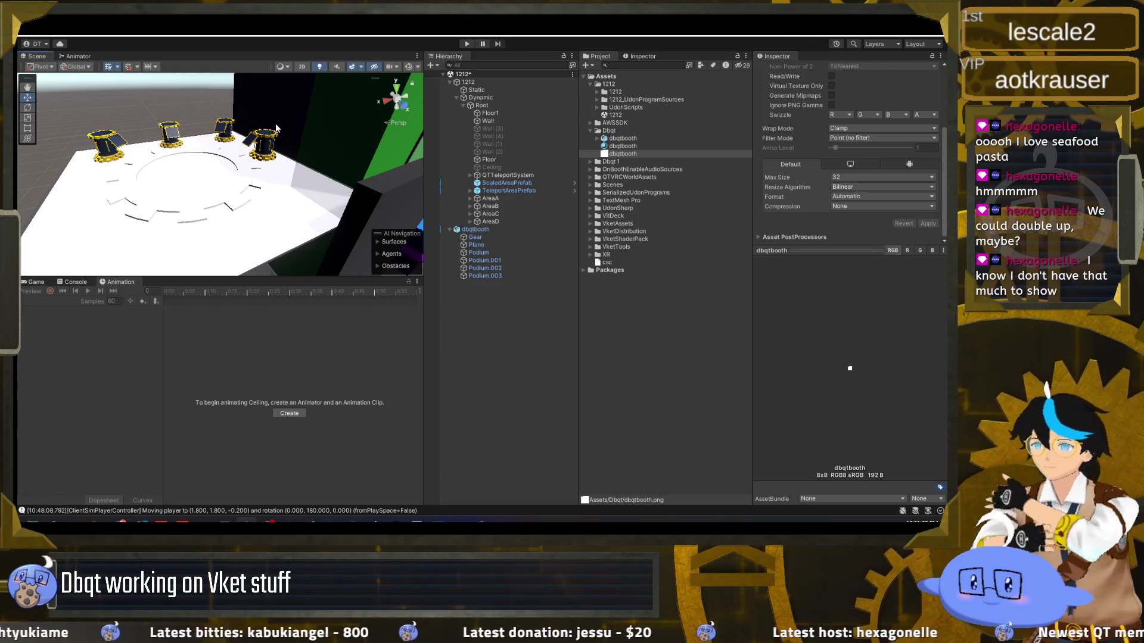
mouse_move(373, 522)
mouse_move(268, 522)
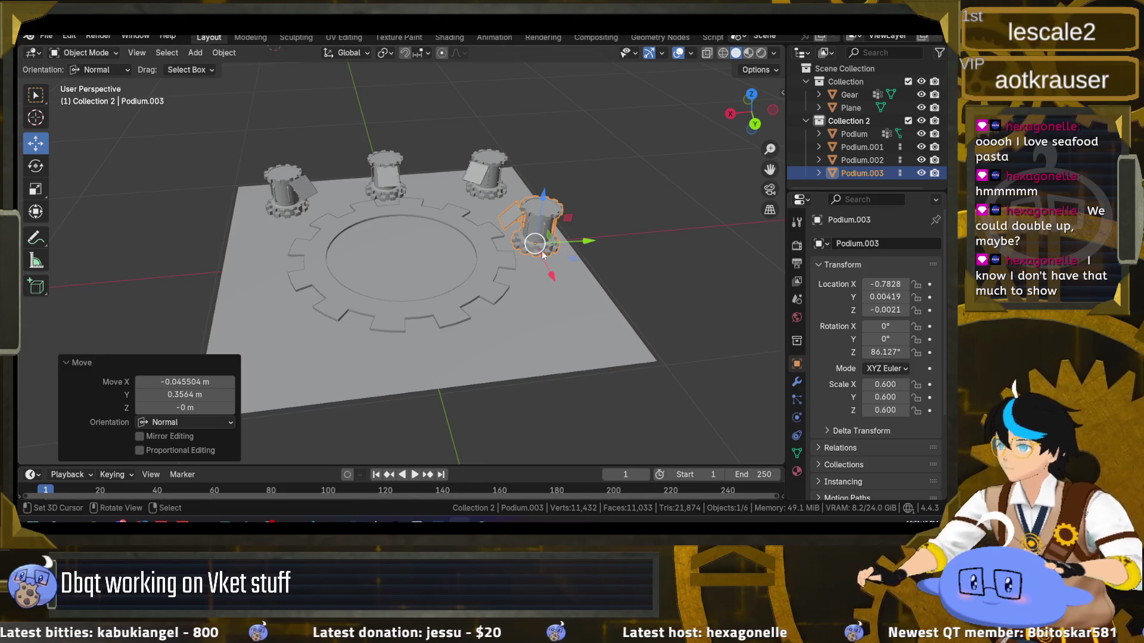
Hide the ground Plane and select the Gear
click(546, 298)
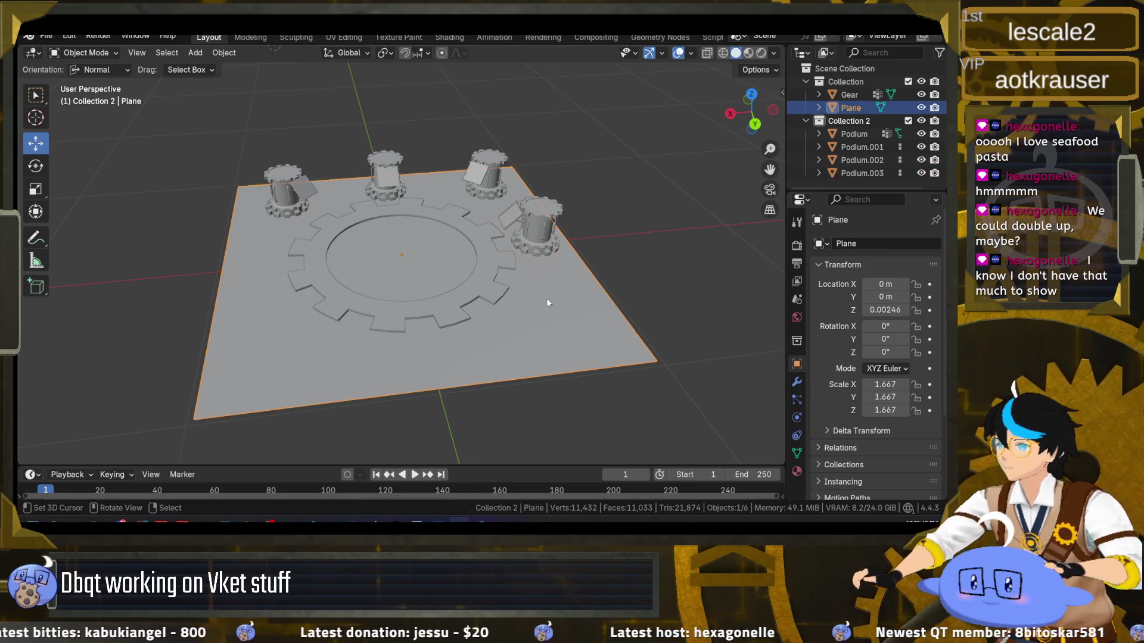
click(920, 107)
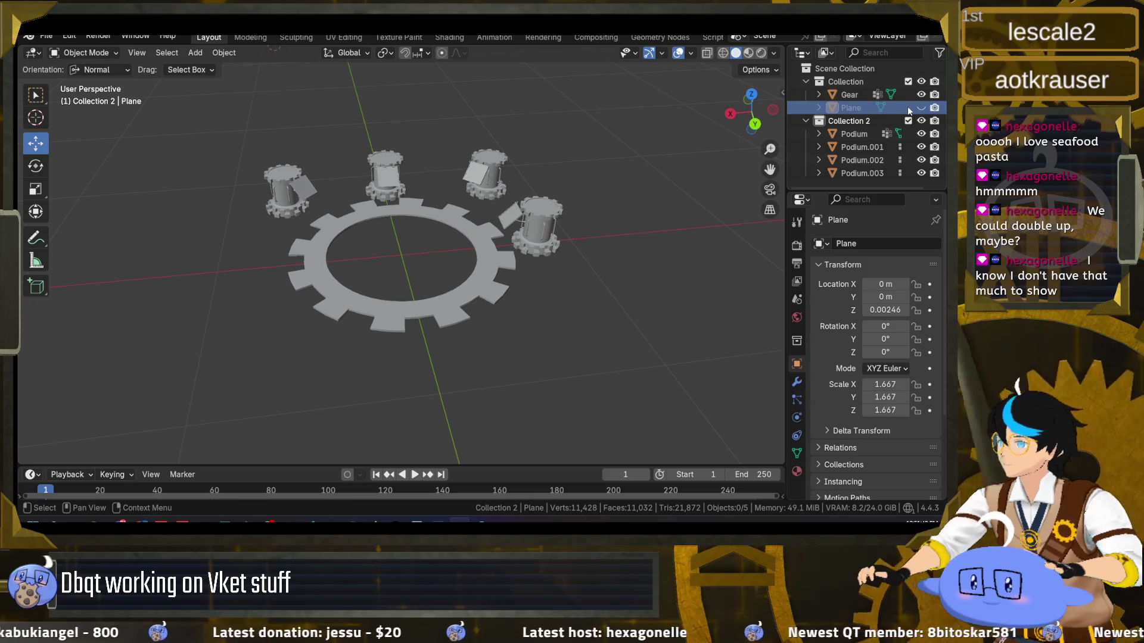
click(846, 94)
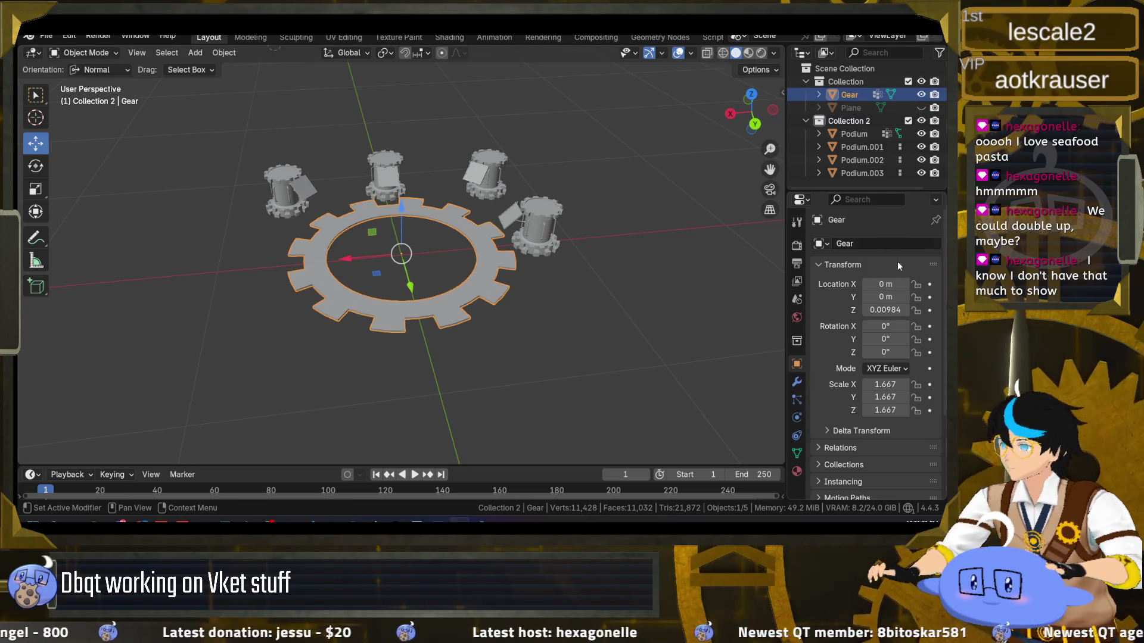
Give the Gear the shared PodiumTexture material in place of Material.001, then view it in UV Editing
click(797, 471)
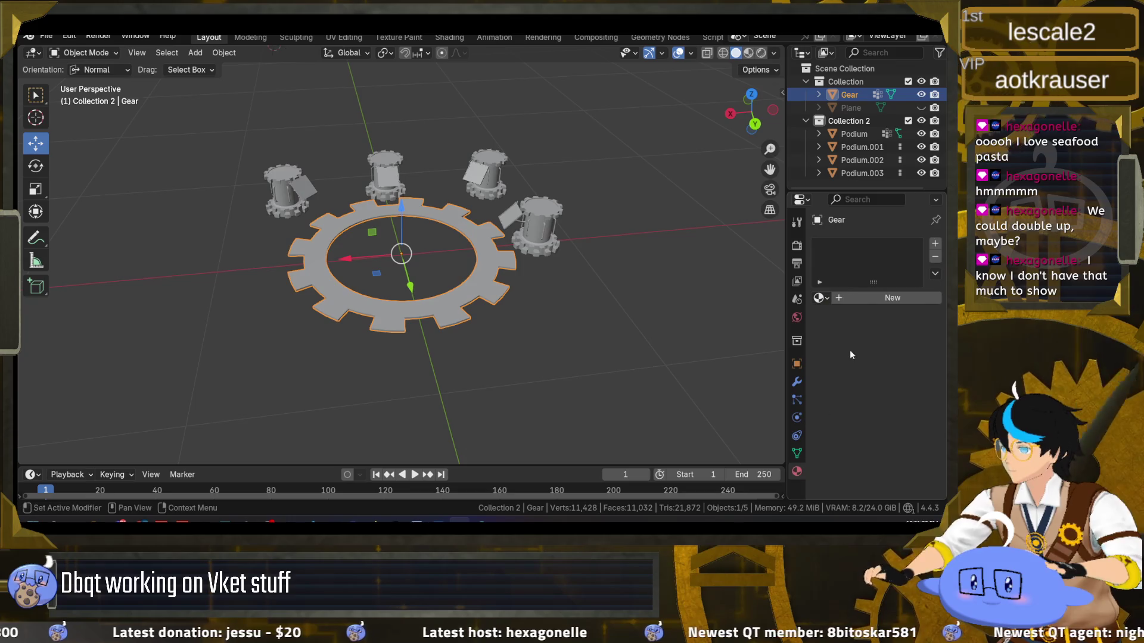
click(821, 298)
click(712, 330)
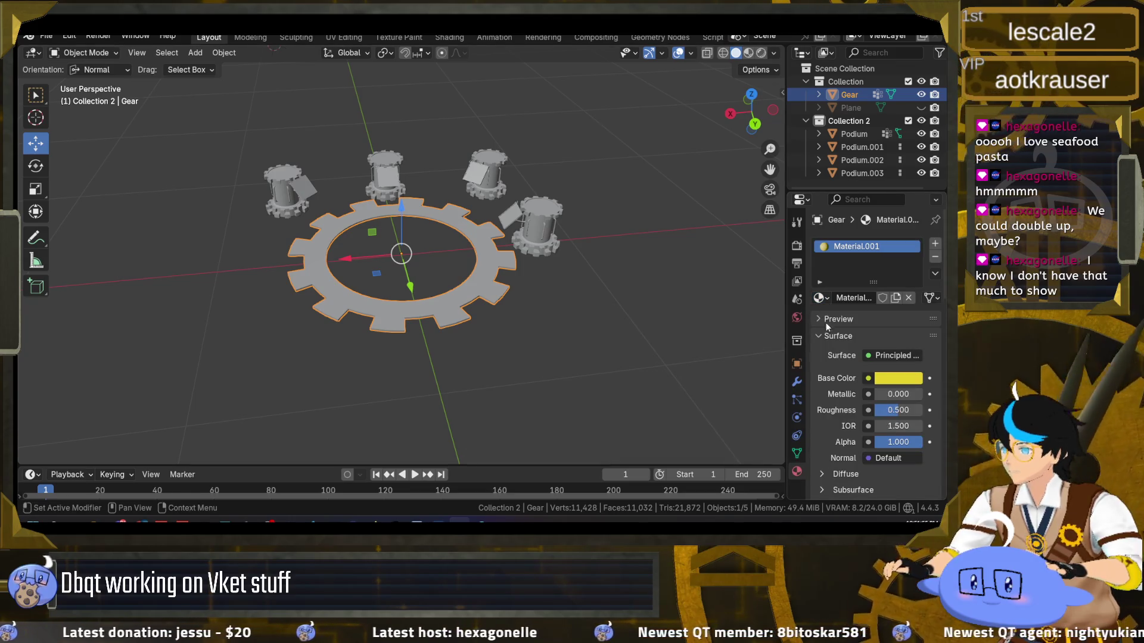
click(935, 257)
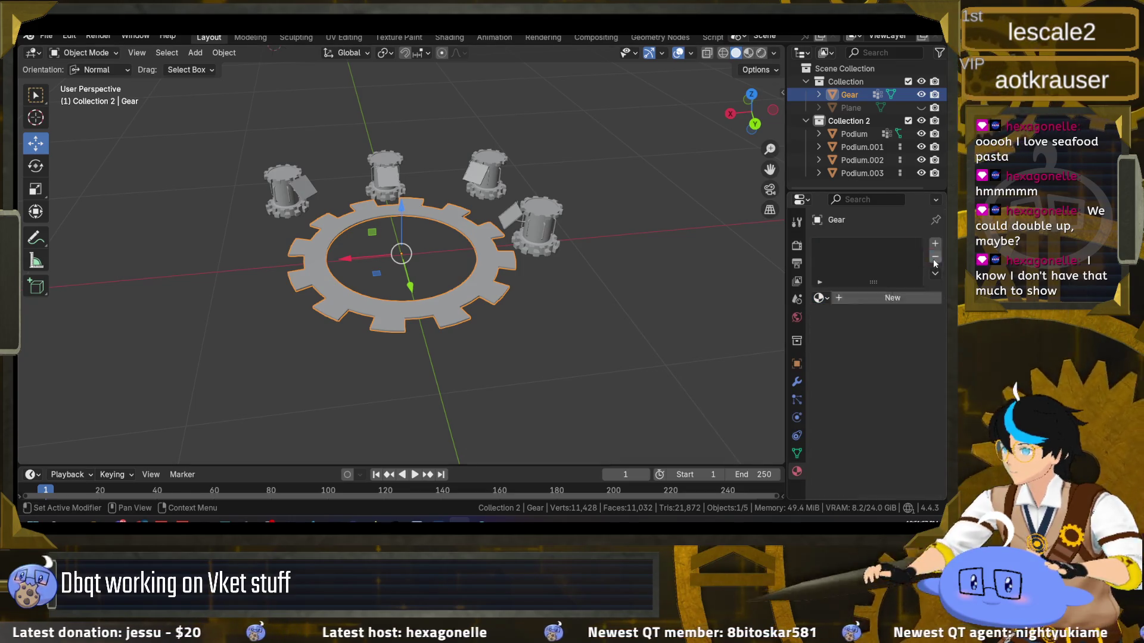
click(821, 298)
click(685, 317)
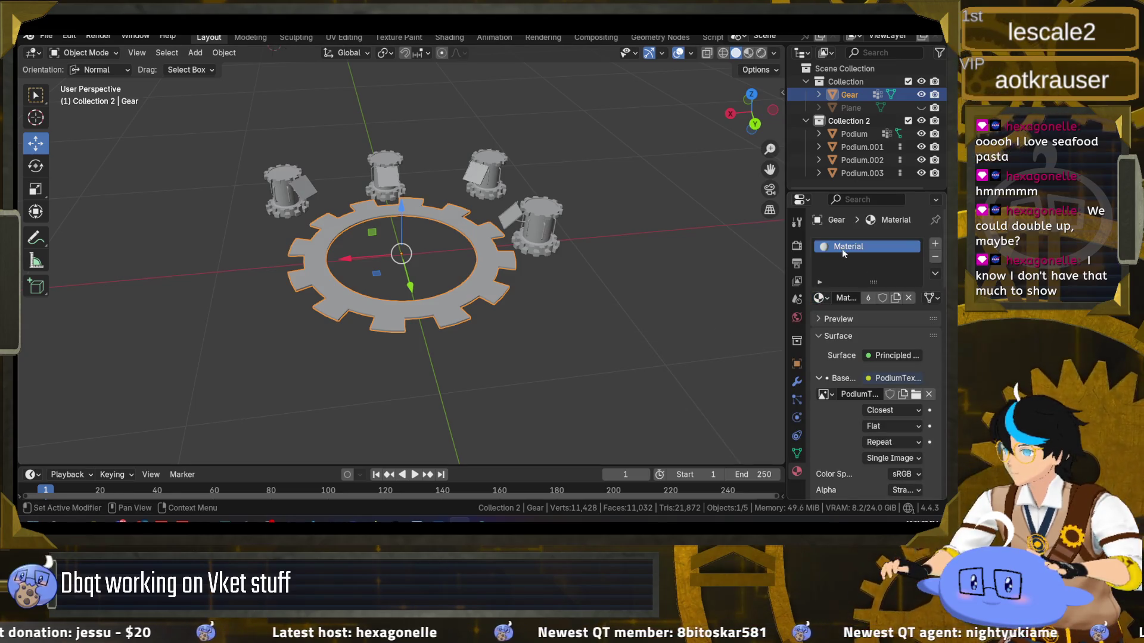
click(334, 37)
scroll(612, 320, up, 3)
Reset the Gear's UVs, then shrink them onto the texture's yellow corner swatch
key(a)
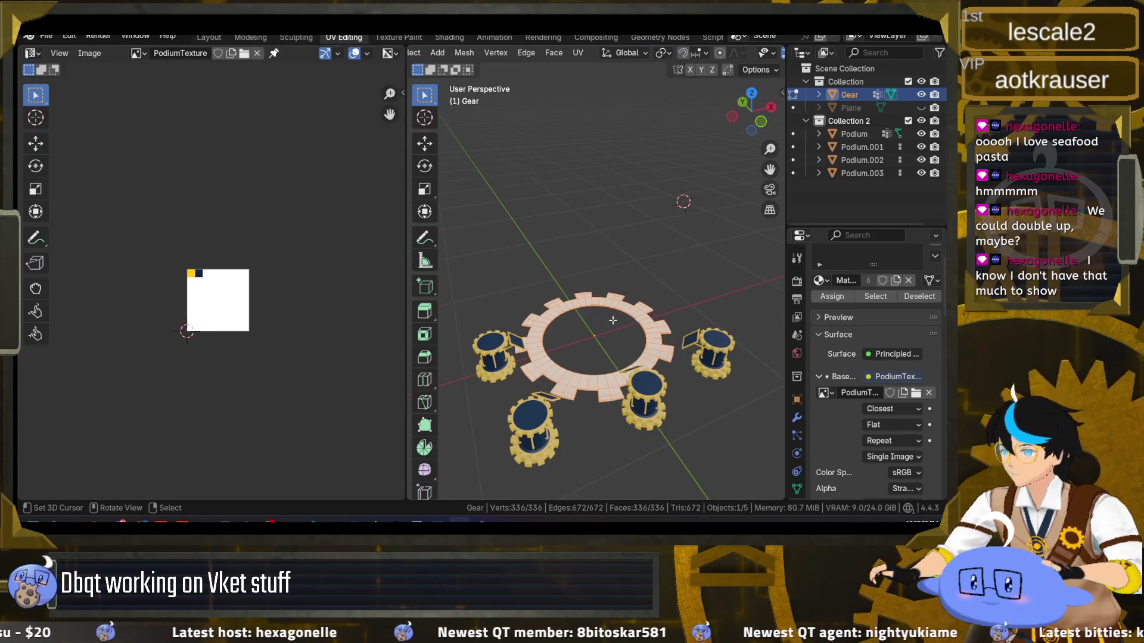
scroll(710, 37, down, 2)
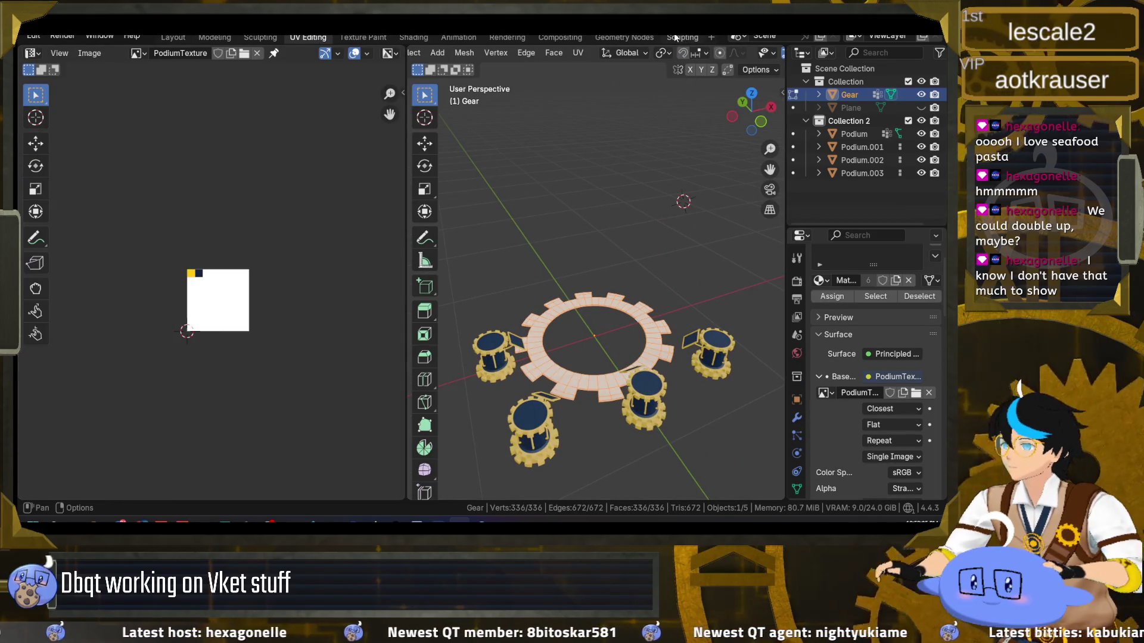
click(579, 53)
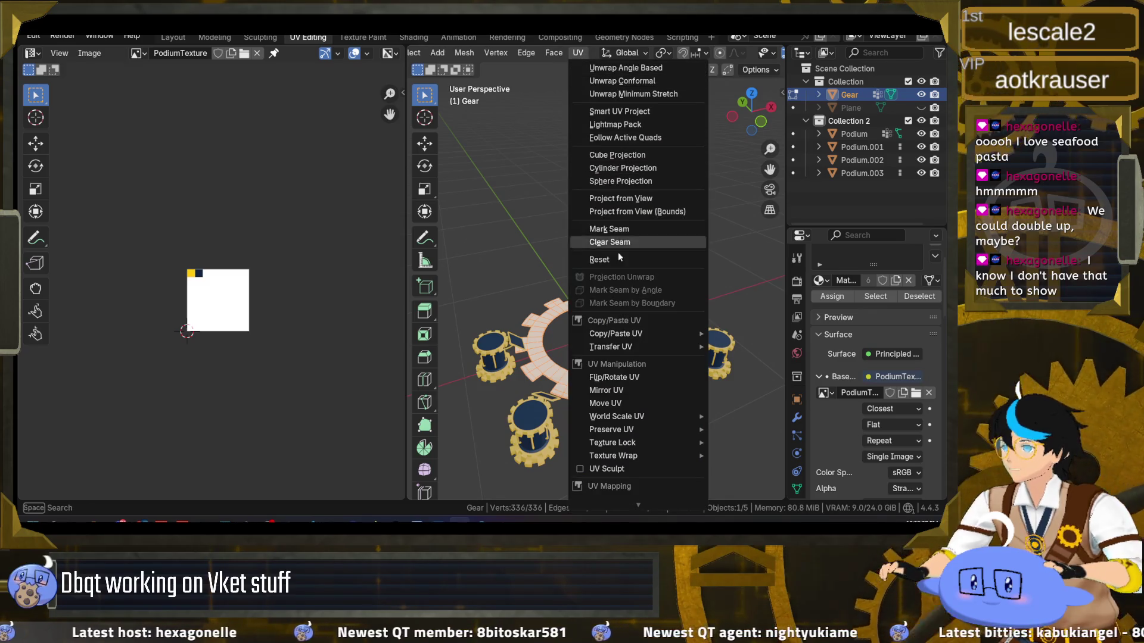
click(615, 259)
scroll(255, 281, up, 5)
key(s)
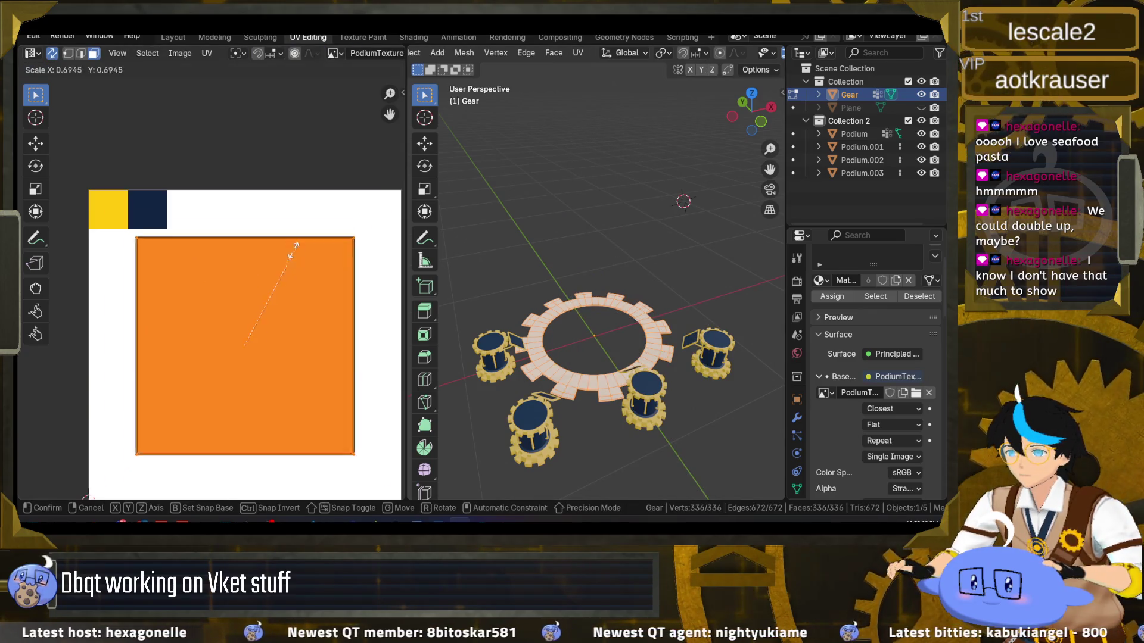
click(248, 285)
key(g)
key(Return)
key(s)
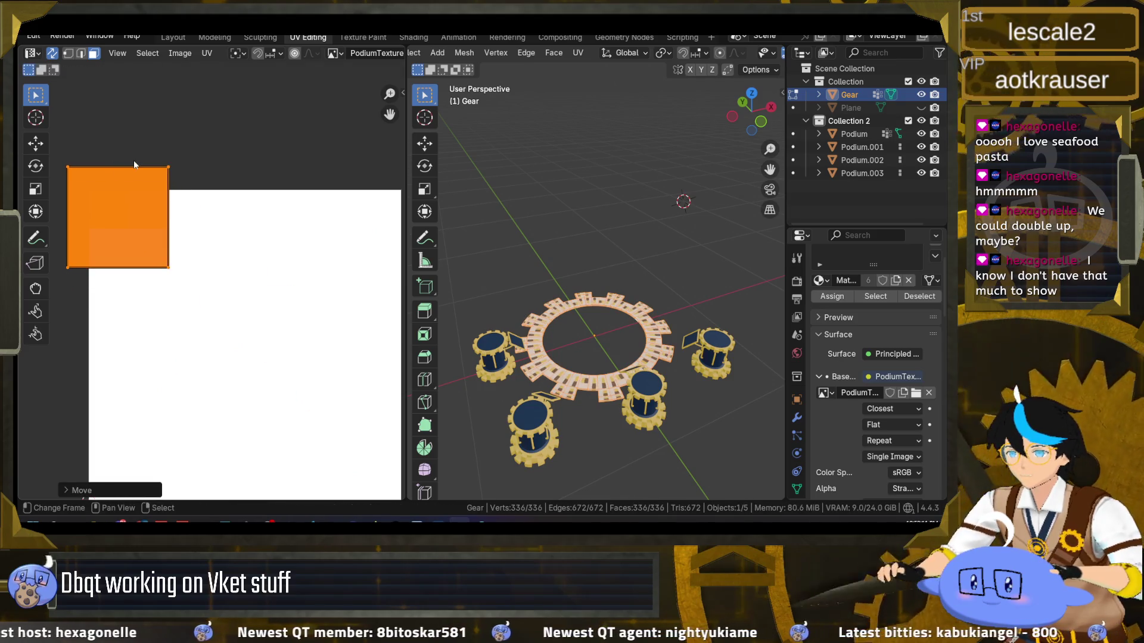
key(Return)
key(g)
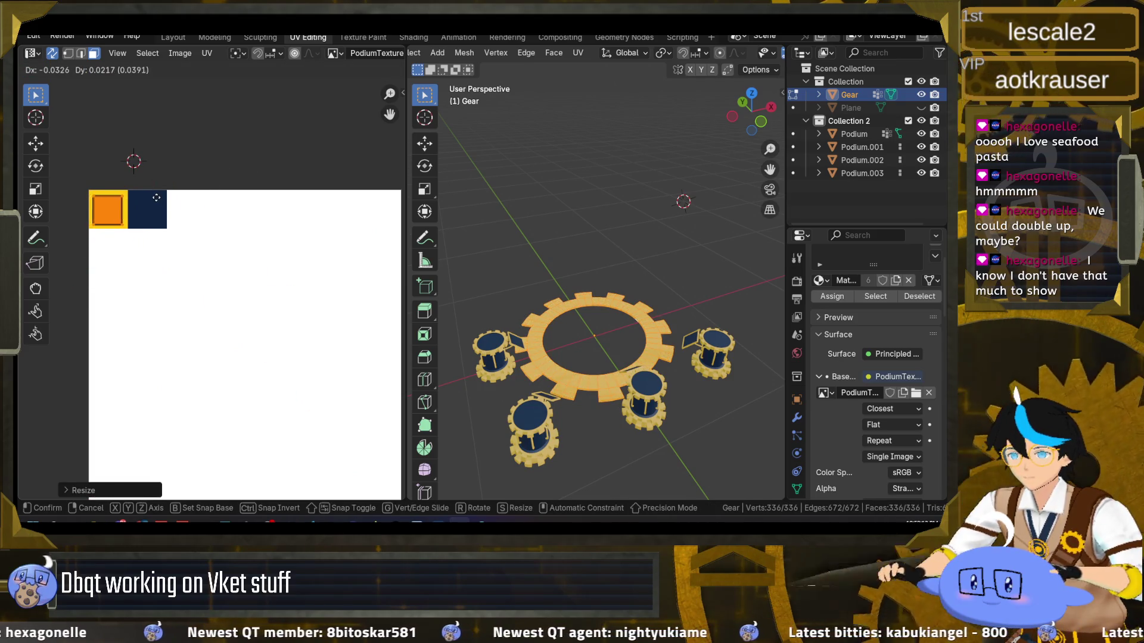
click(158, 201)
Save dbqtbooth.blend and export dbqtbooth.fbx into the Unity project's Assets/Dbqt folder
key(ctrl+s)
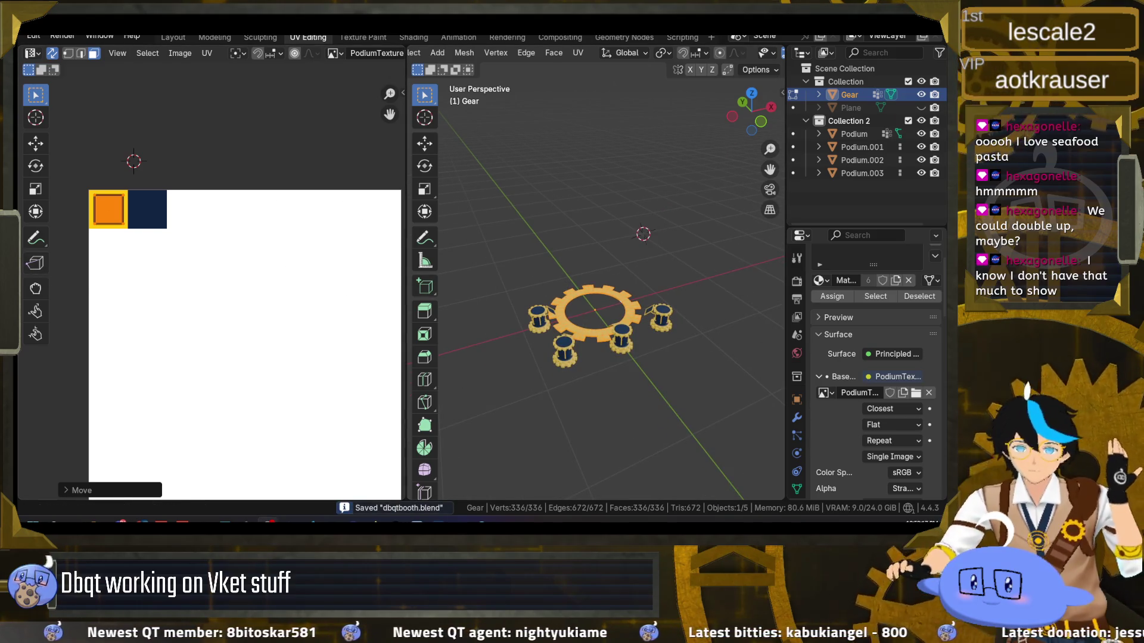
drag(588, 302, 667, 301)
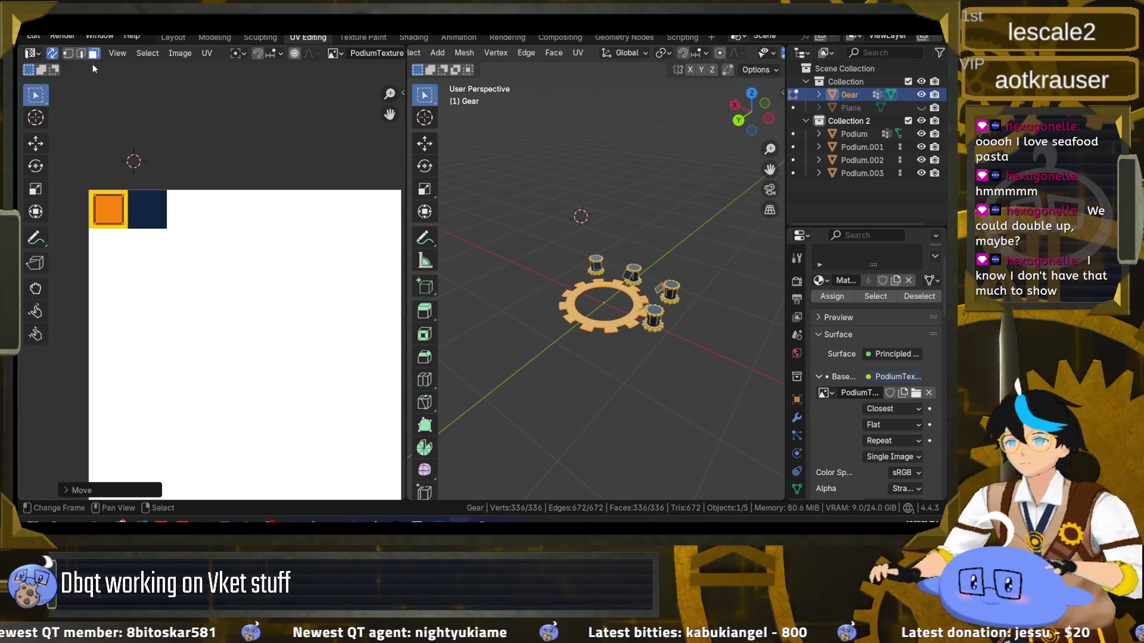
click(37, 37)
key(Escape)
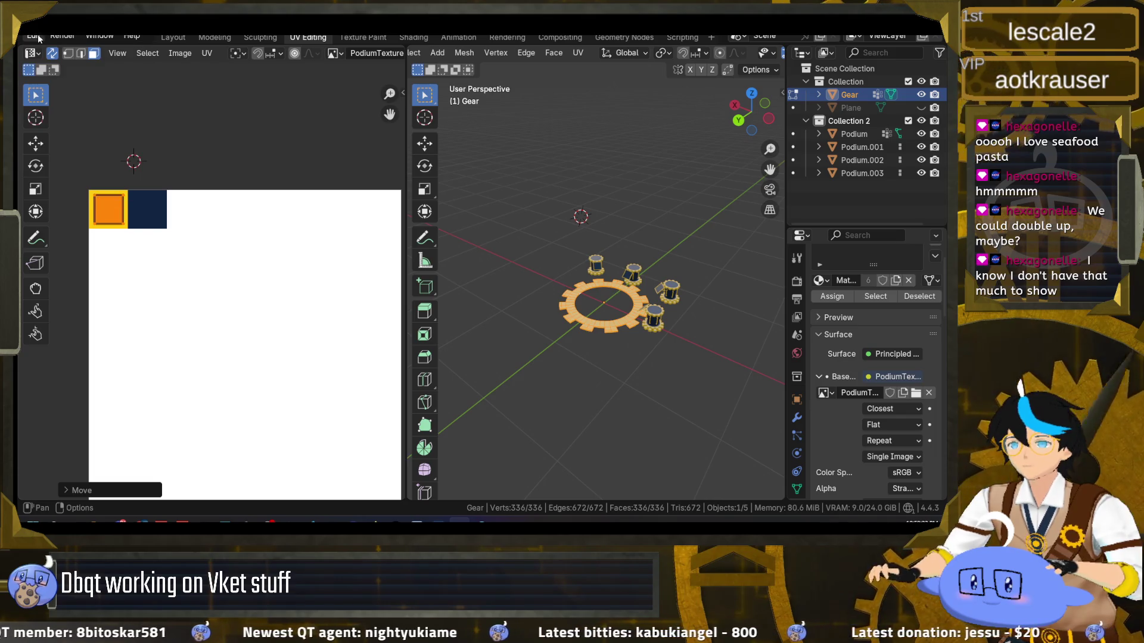
scroll(37, 36, up, 2)
click(45, 35)
mouse_move(87, 233)
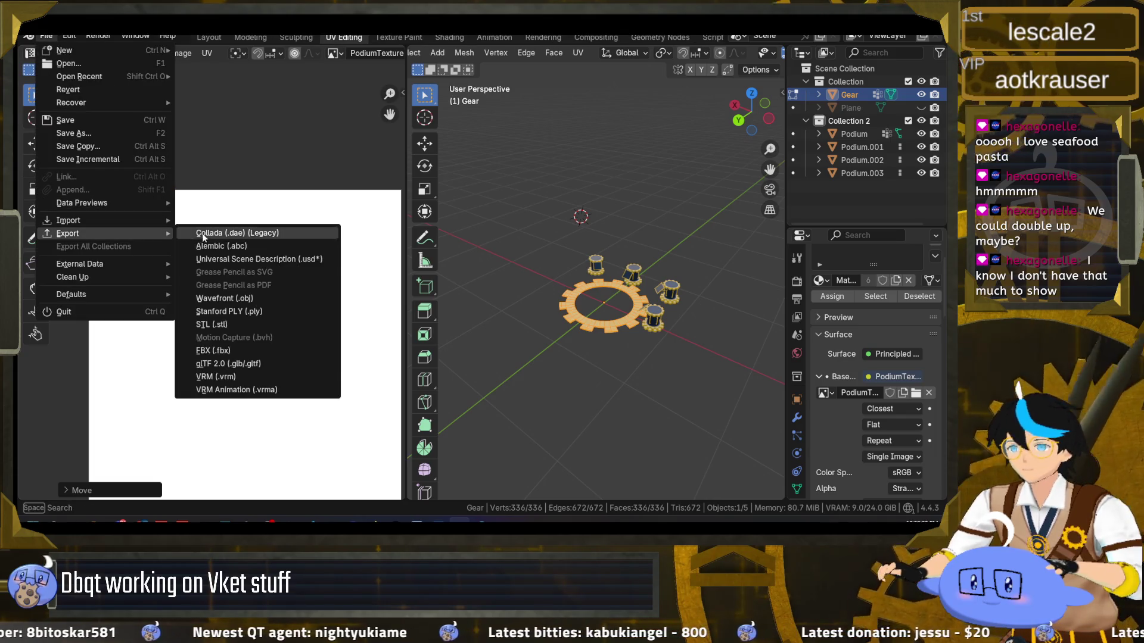
click(263, 350)
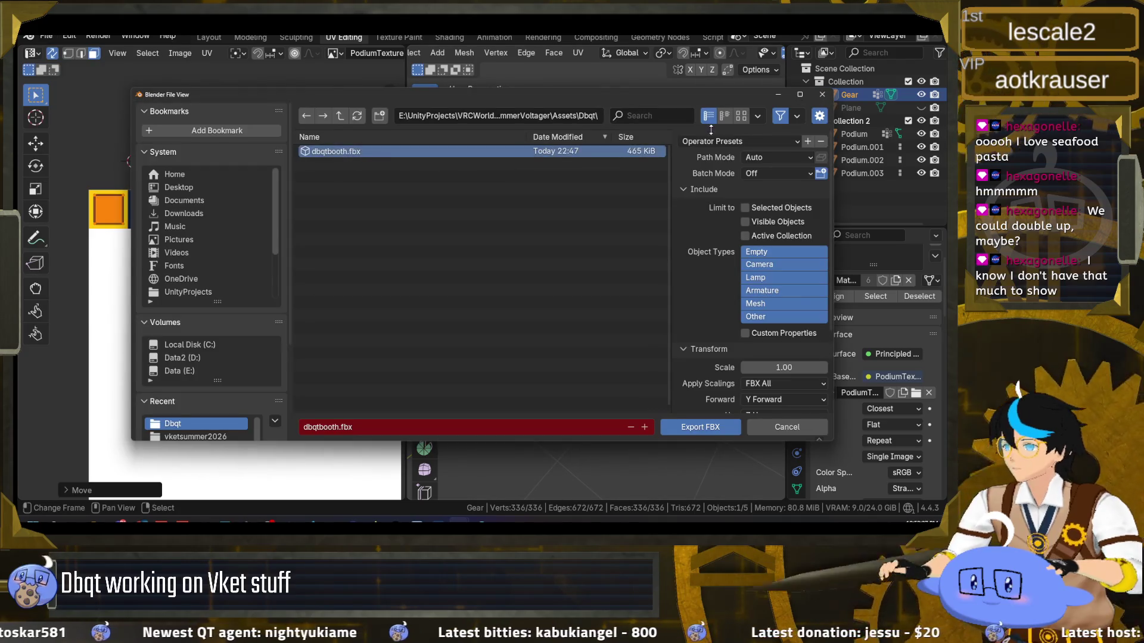
click(709, 424)
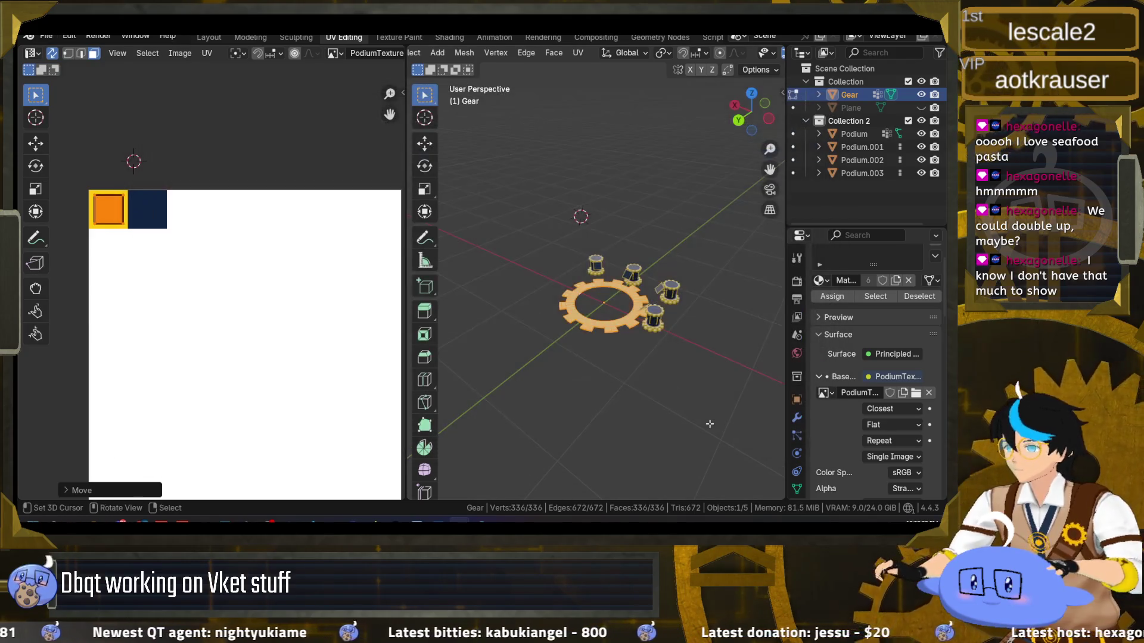
click(146, 509)
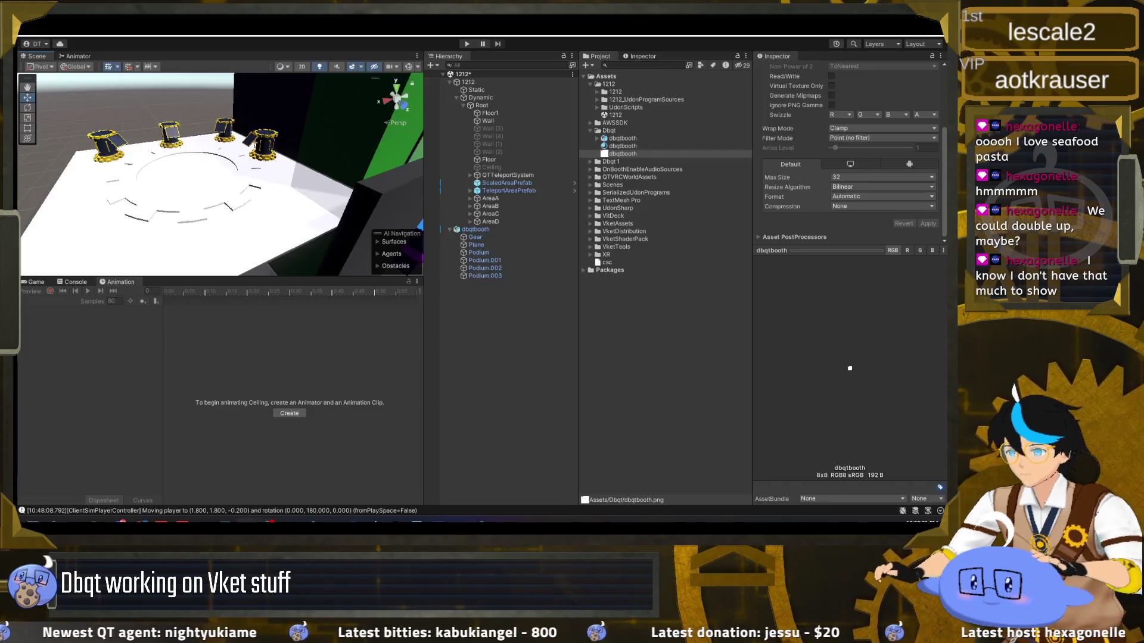
Inspect the dbqtbooth material and raise its Metallic value to 0.687
drag(197, 198, 268, 209)
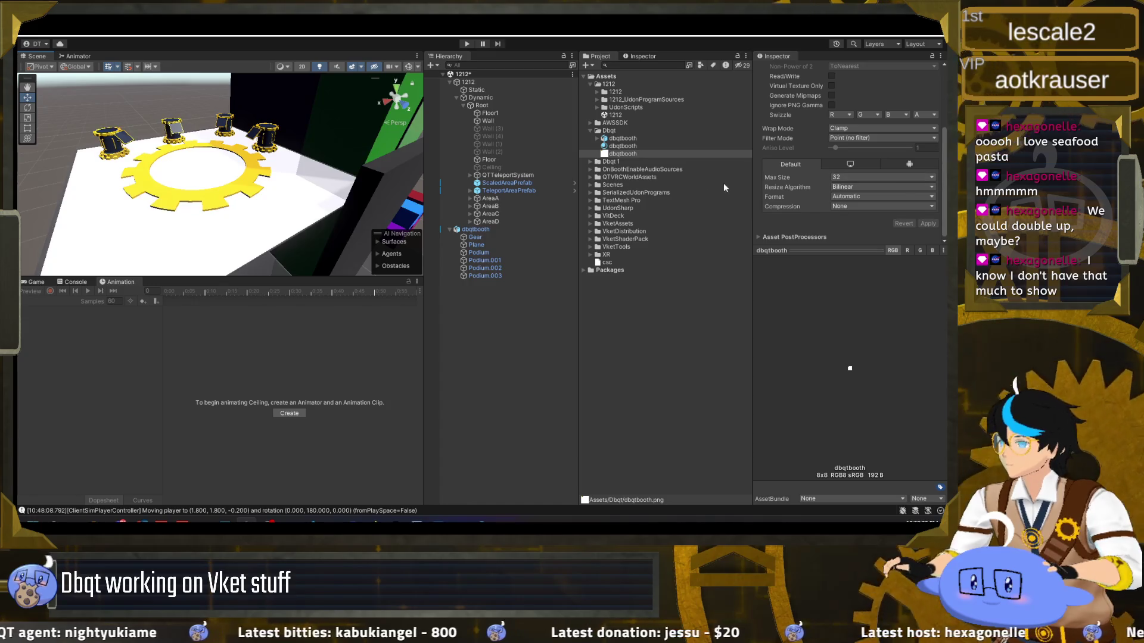
scroll(821, 174, up, 5)
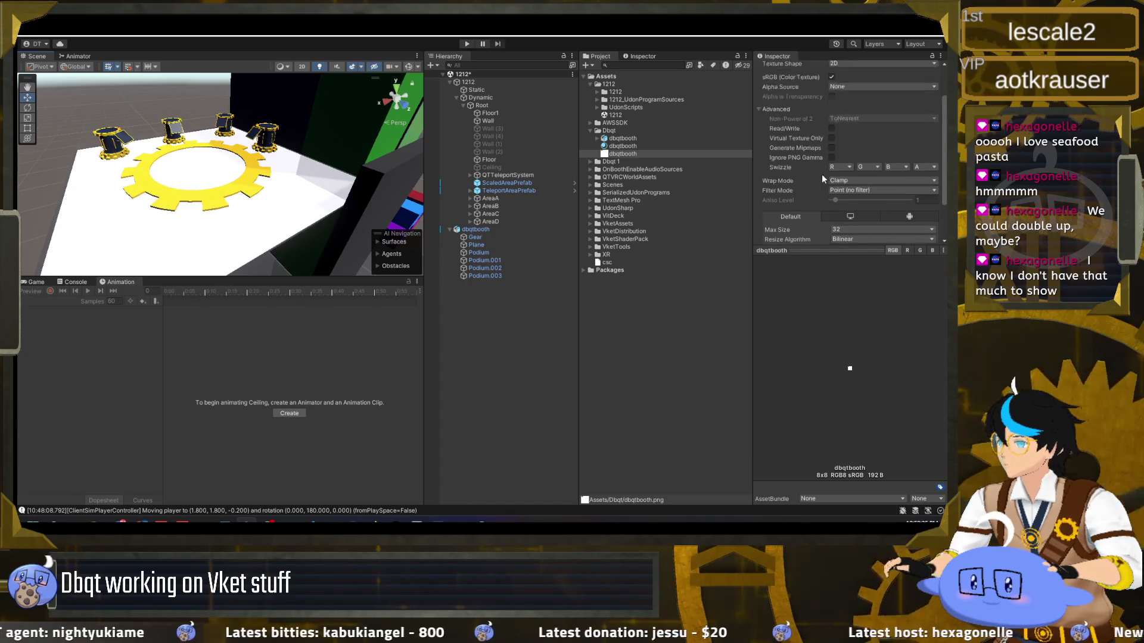
click(679, 146)
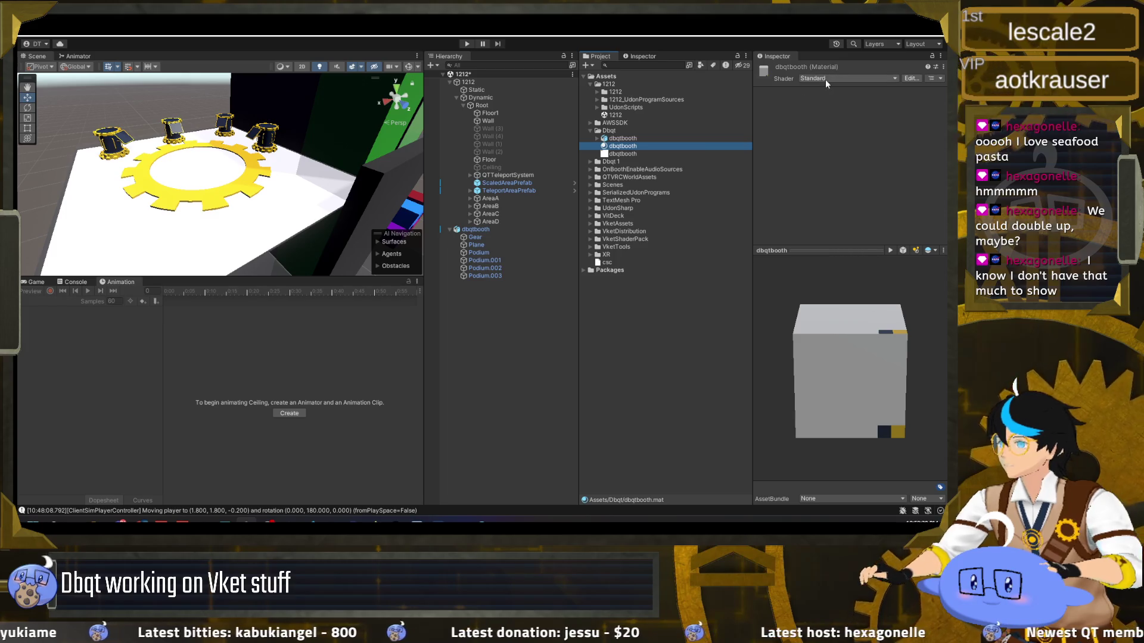
click(639, 141)
click(631, 146)
mouse_move(632, 146)
mouse_down()
mouse_move(629, 185)
mouse_move(831, 120)
mouse_up()
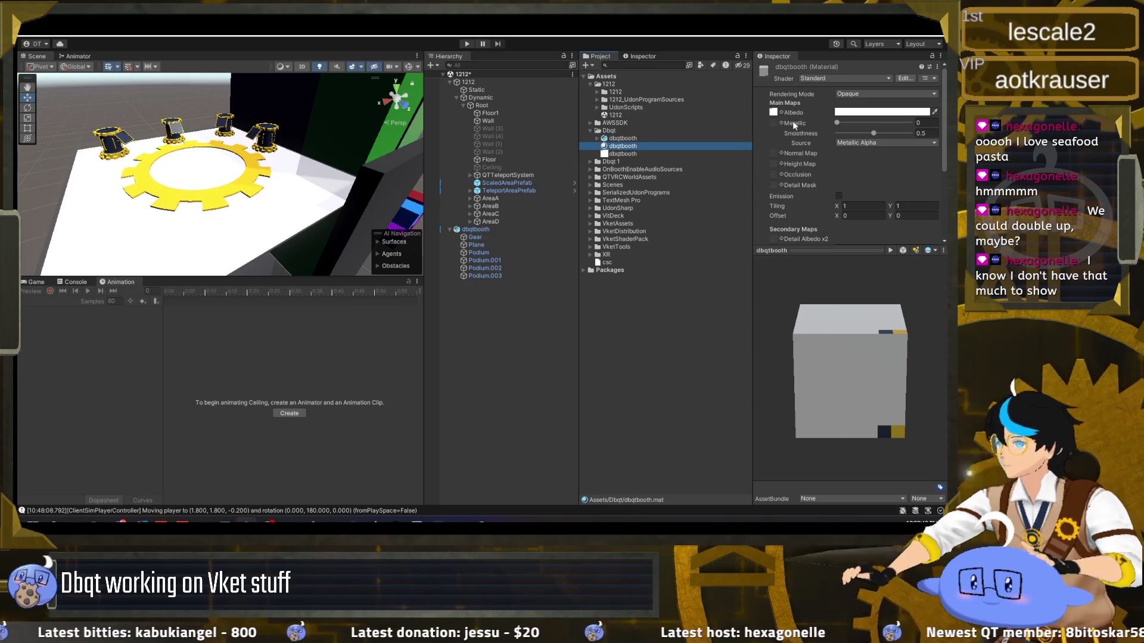
mouse_move(836, 123)
mouse_down()
mouse_move(888, 123)
mouse_move(796, 121)
mouse_up()
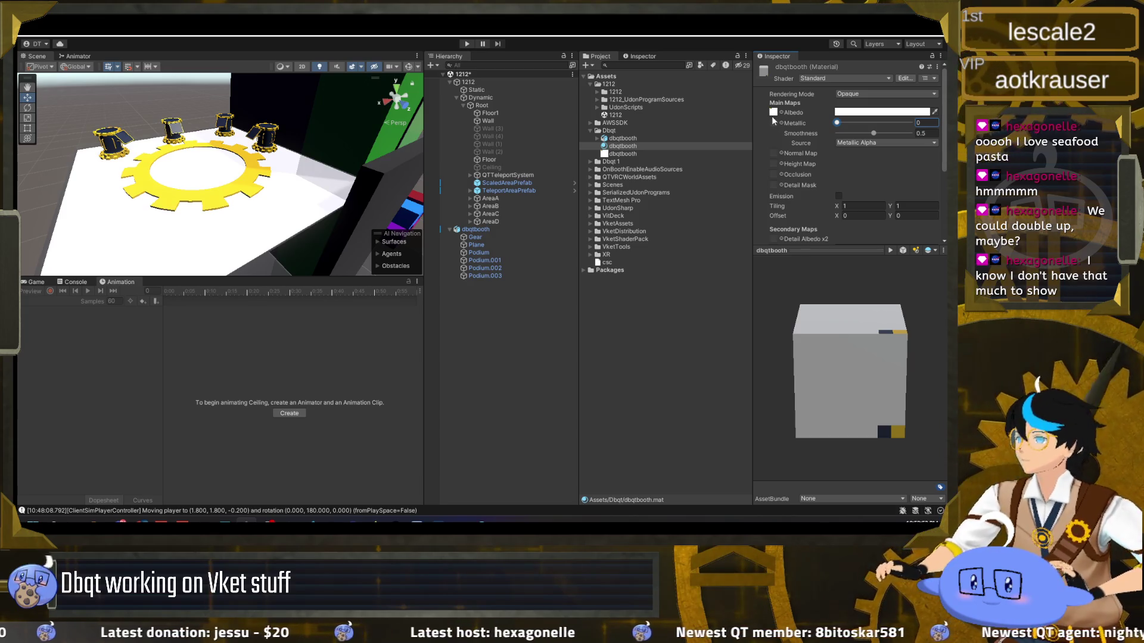
Toggle the material's emission on and off, re-angle the view over the booth, then show the desktop
scroll(801, 162, down, 2)
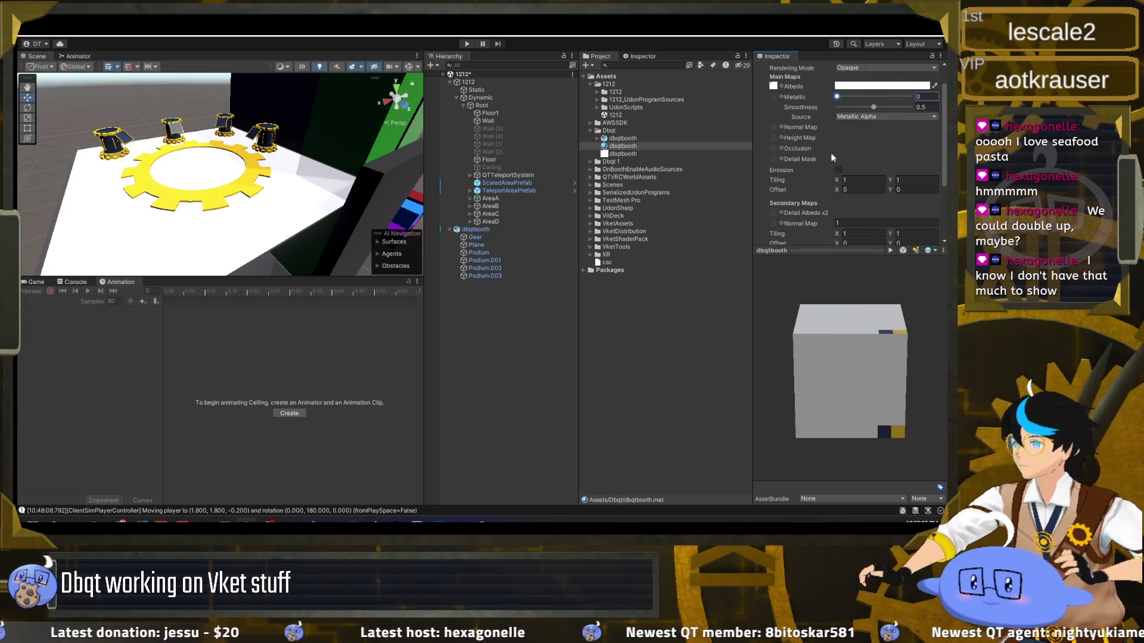
click(839, 170)
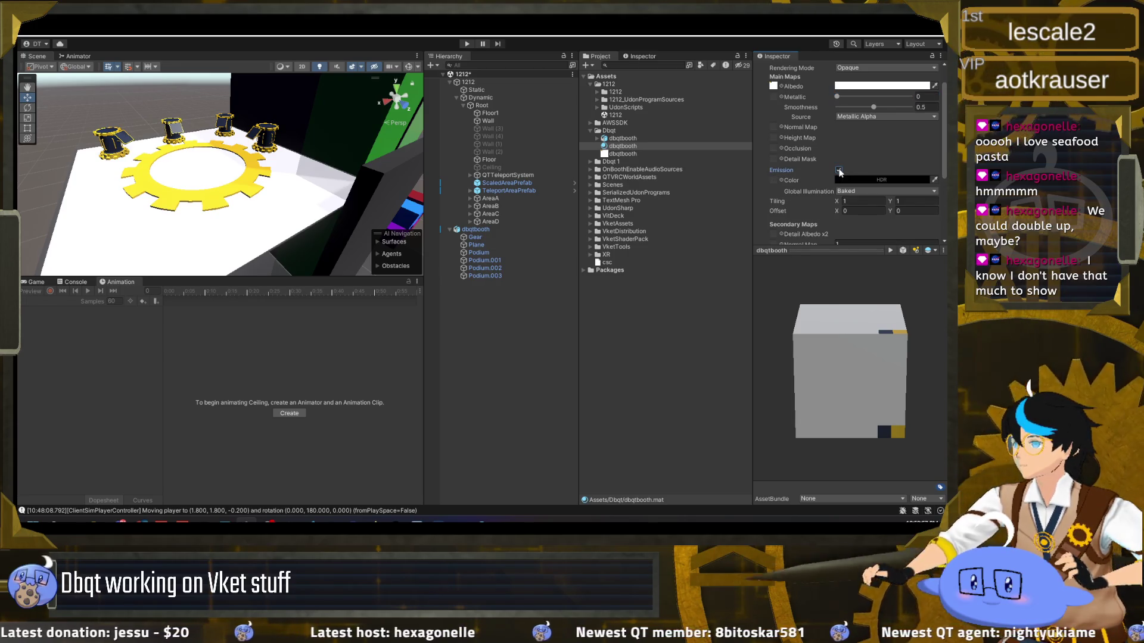
click(838, 171)
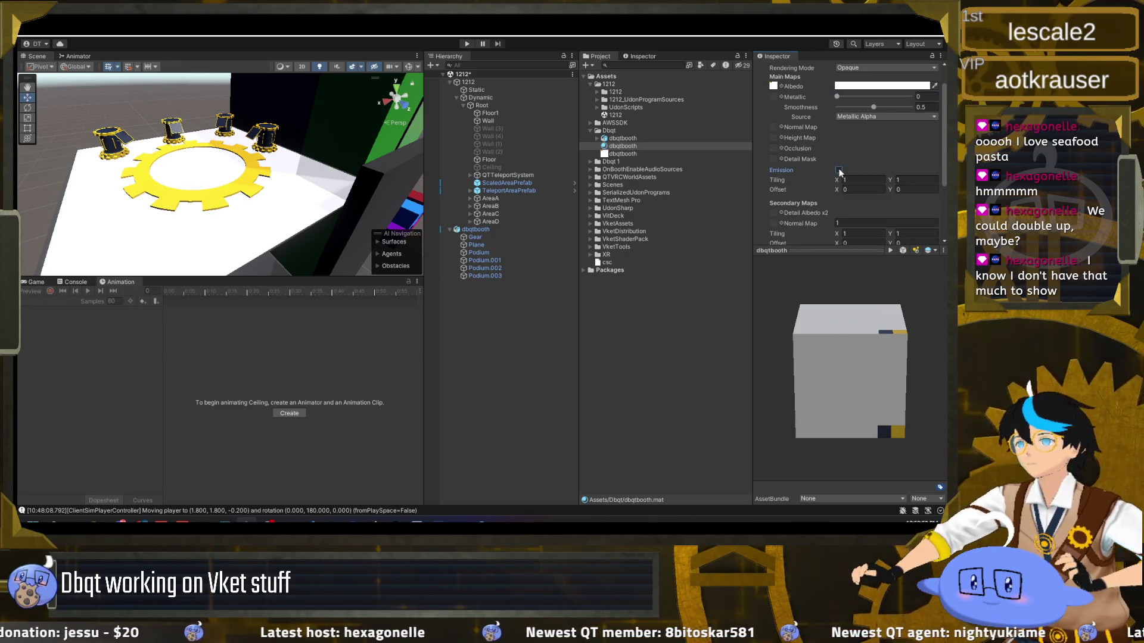
scroll(791, 101, up, 2)
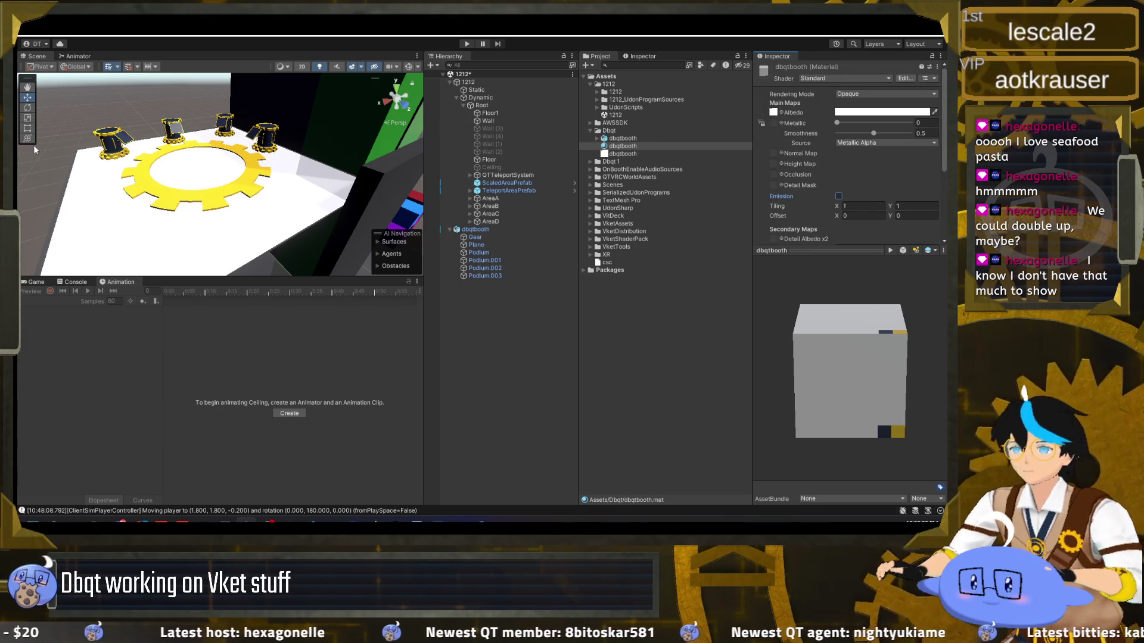
scroll(182, 202, up, 2)
drag(181, 202, 158, 188)
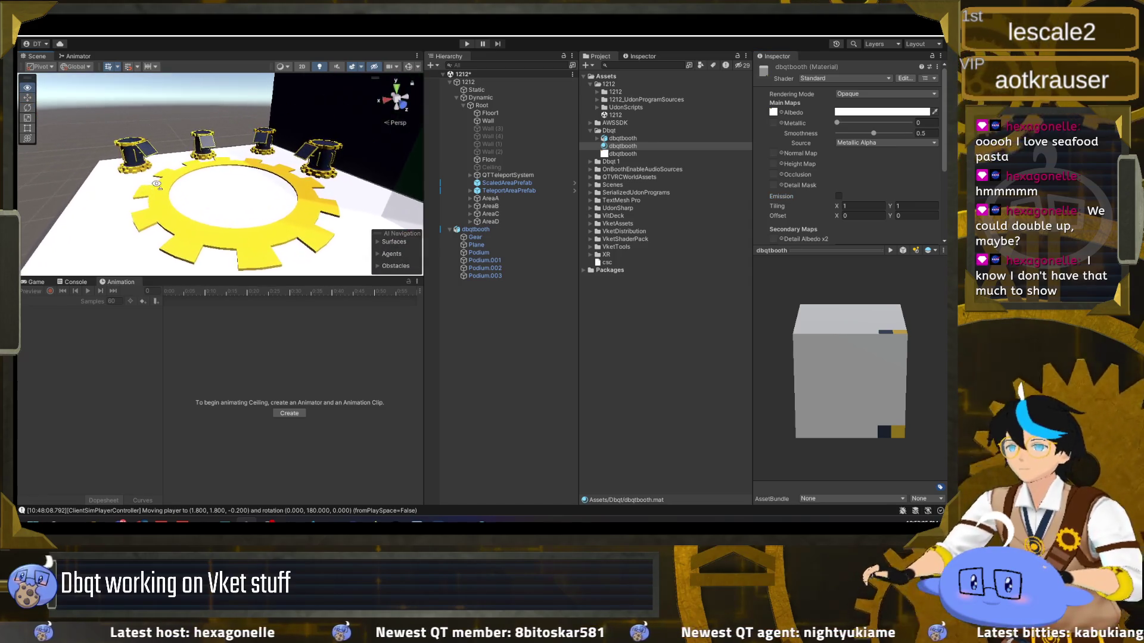
scroll(208, 206, up, 5)
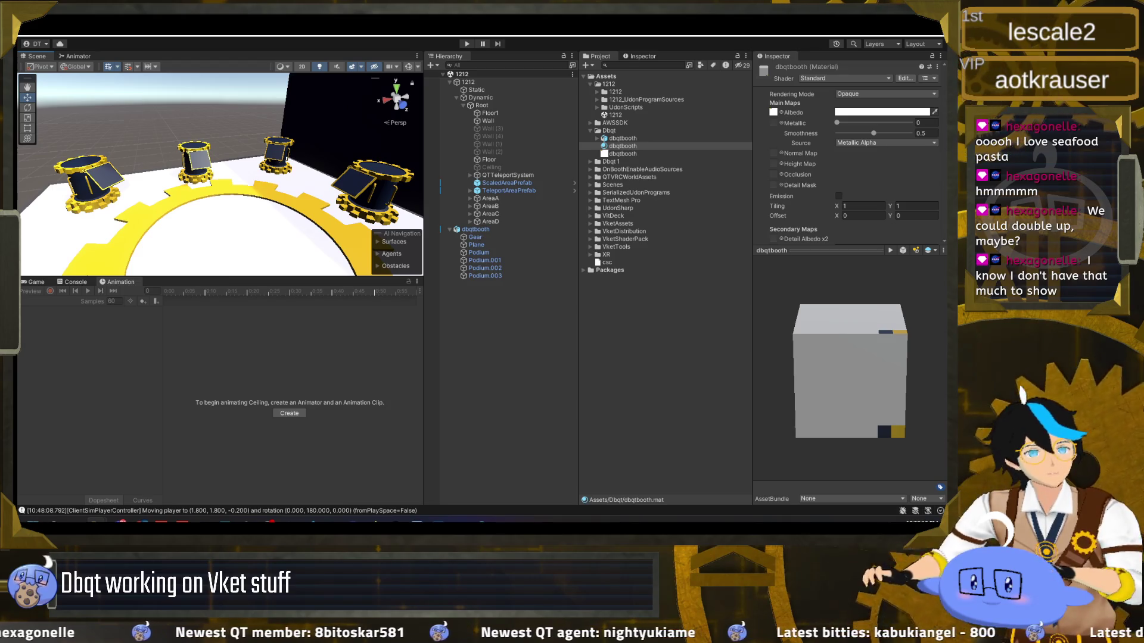
key(super+d)
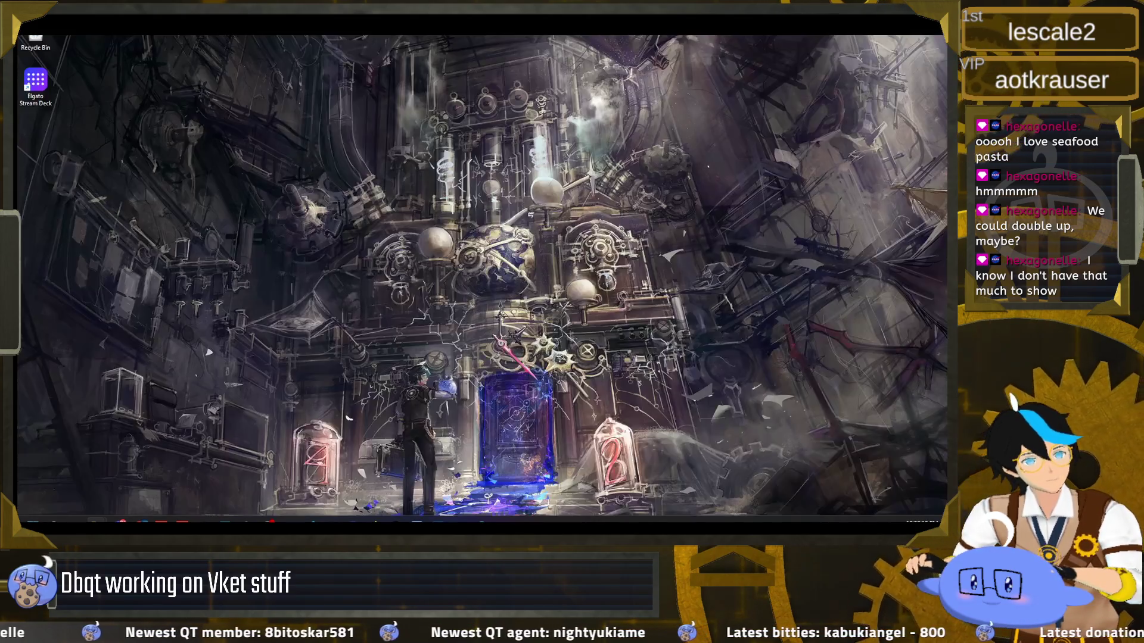
Bring the Unity editor back on screen with Win+D
key(super+d)
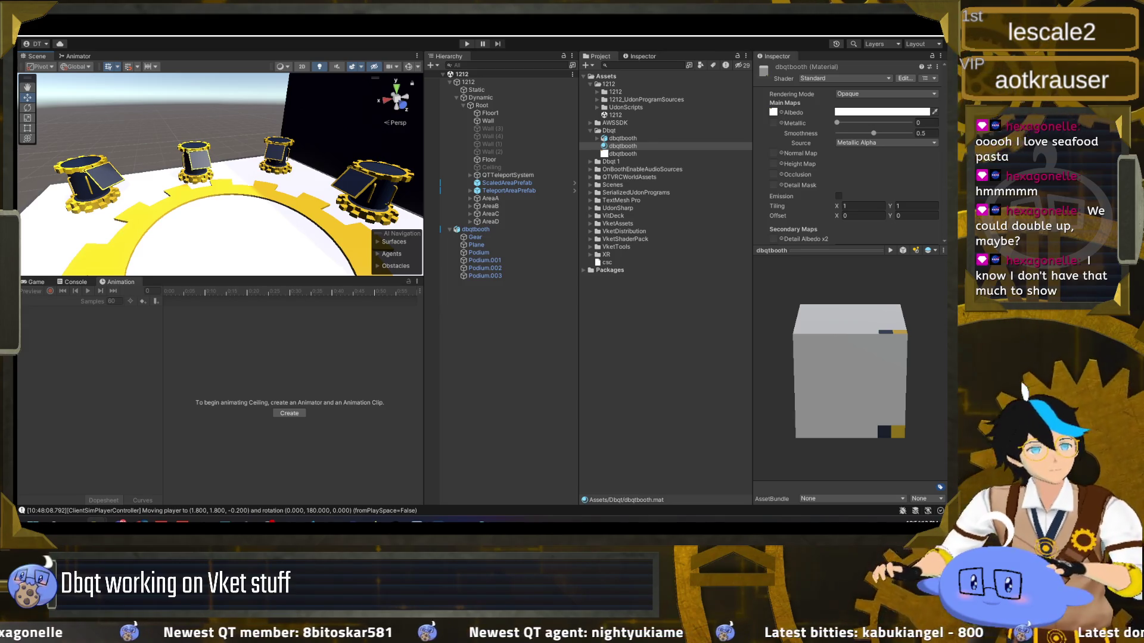
Compare Dbqt 1's dbqtbooth model and Material with Dbqt's, then request deleting the Dbqt 1 folder
click(590, 162)
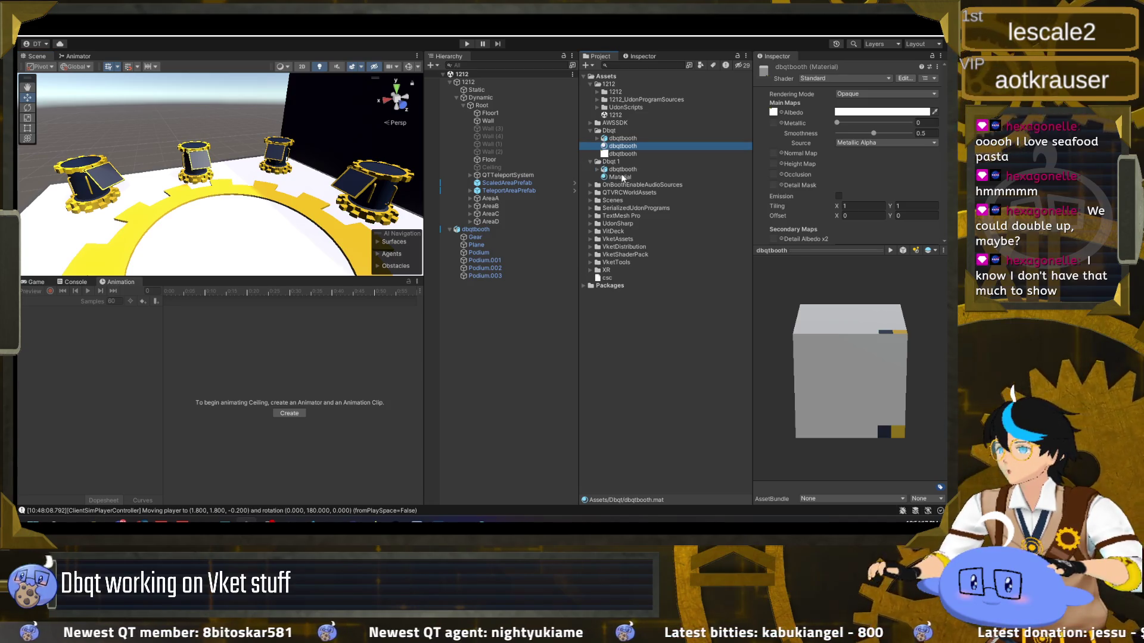
click(623, 171)
click(622, 177)
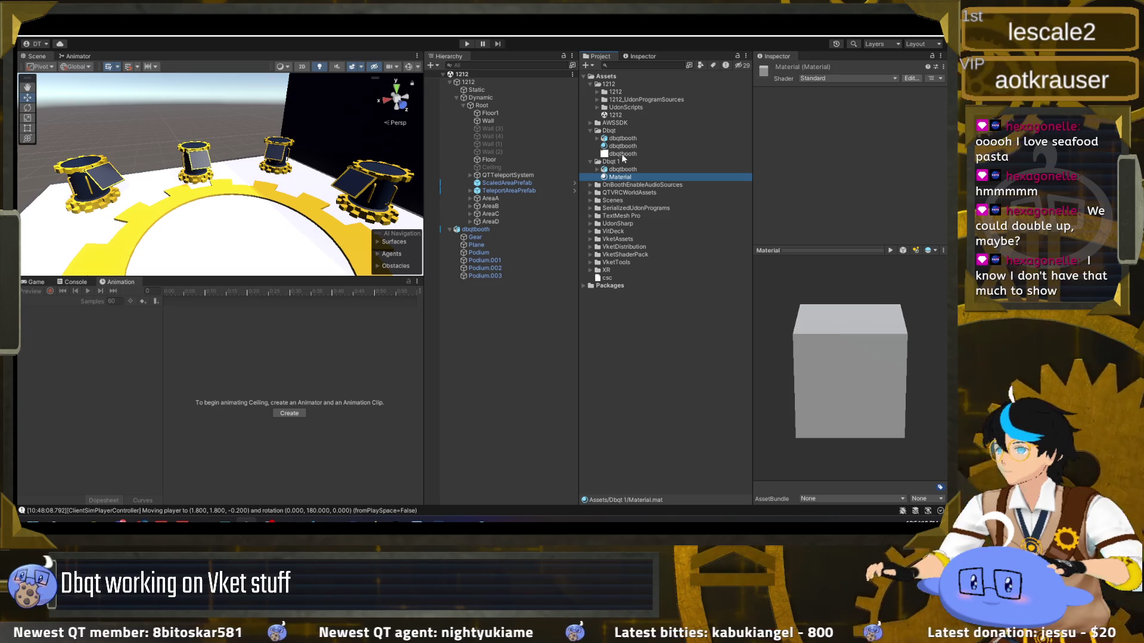
click(623, 146)
click(626, 139)
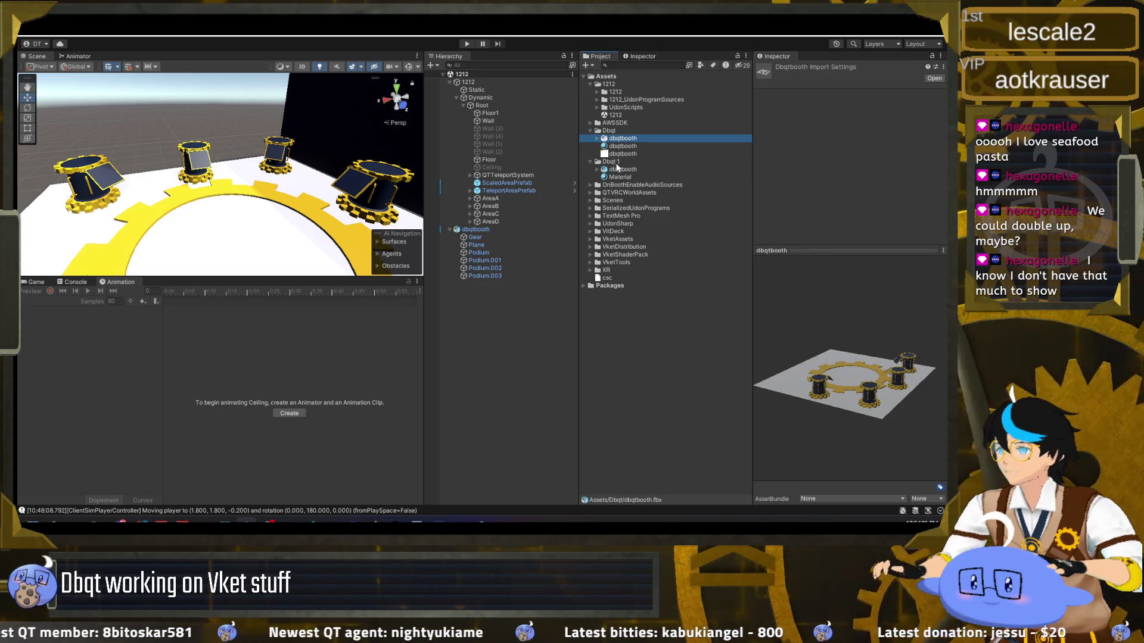
click(611, 162)
key(Delete)
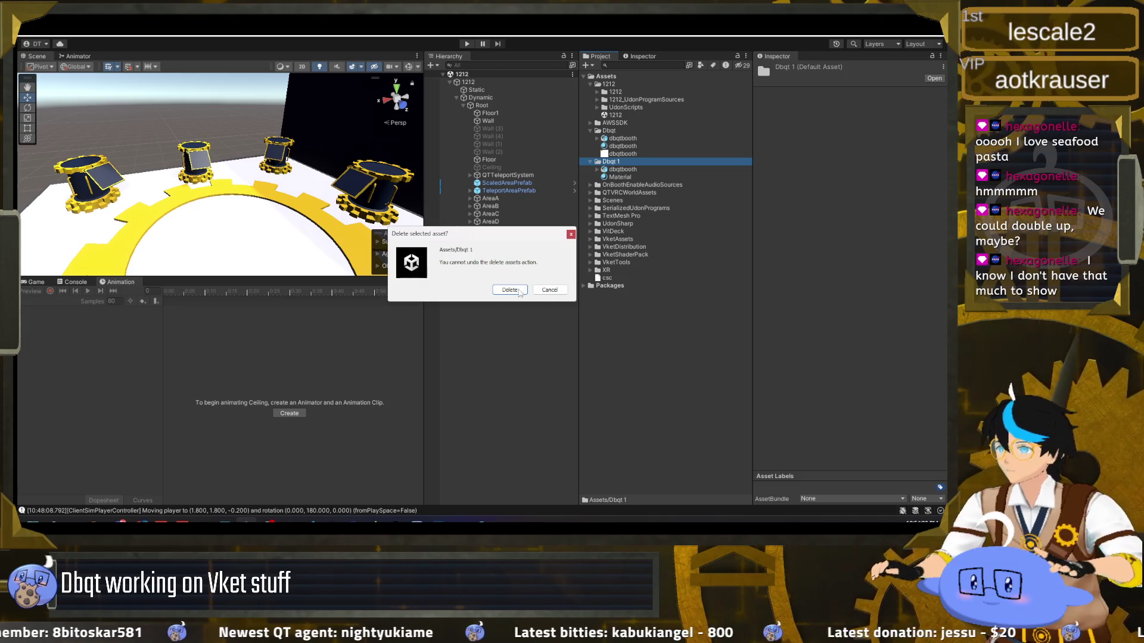
Confirm deleting Dbqt 1, browse Dbqt's content Materials (dbqtSocials, PortalMatA), and select the Portal model
click(510, 290)
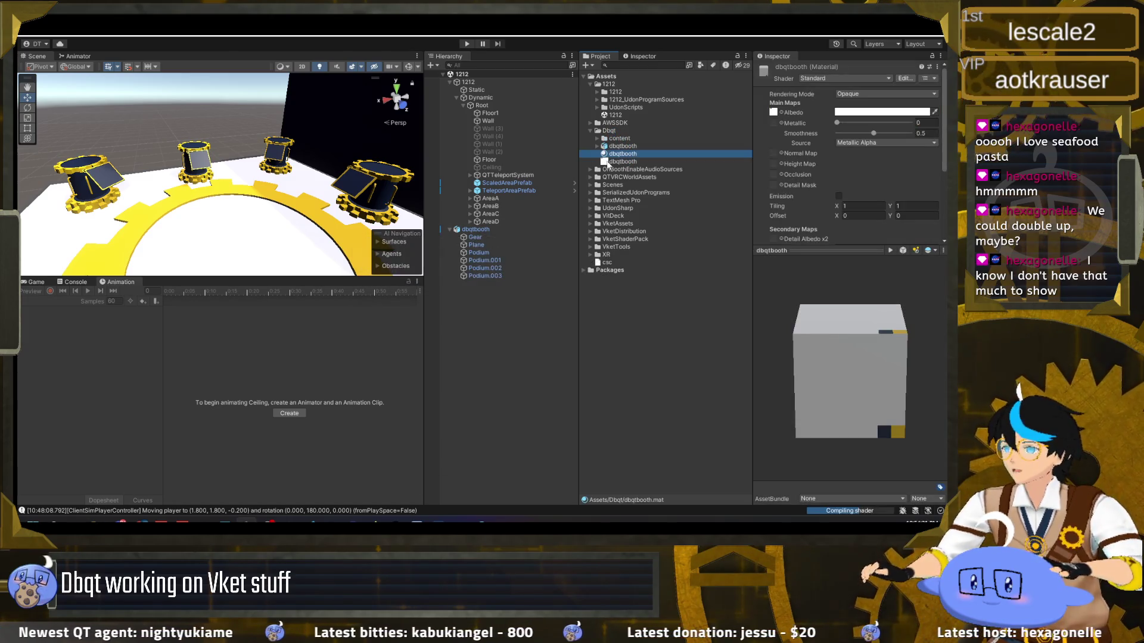
click(598, 139)
click(604, 146)
click(636, 154)
click(635, 161)
key(Down)
key(Up)
key(Up)
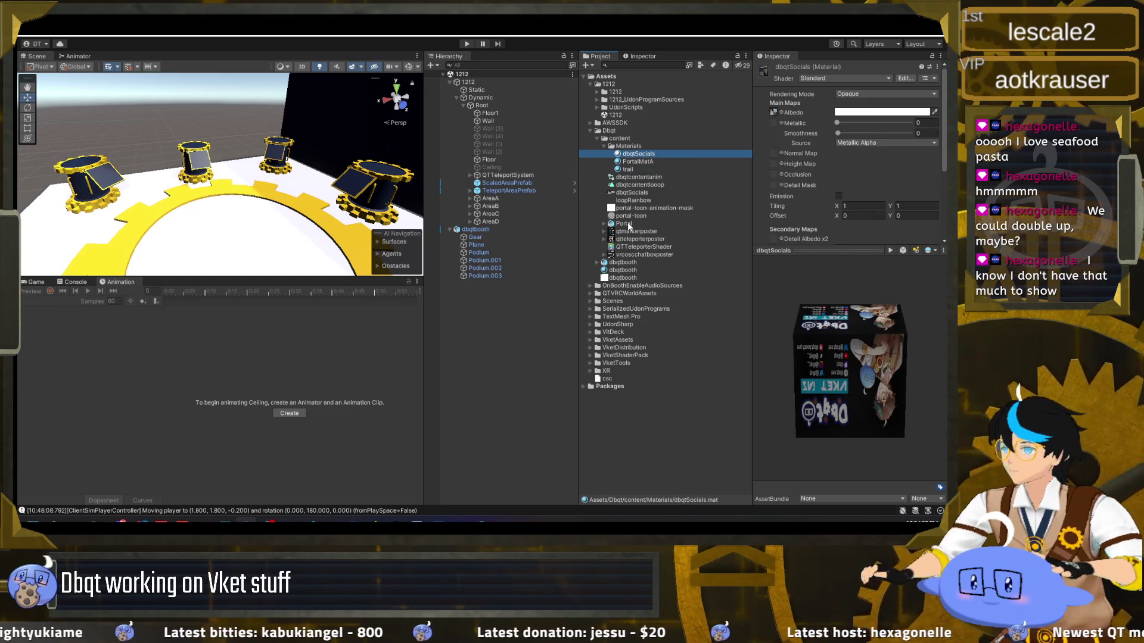
click(624, 224)
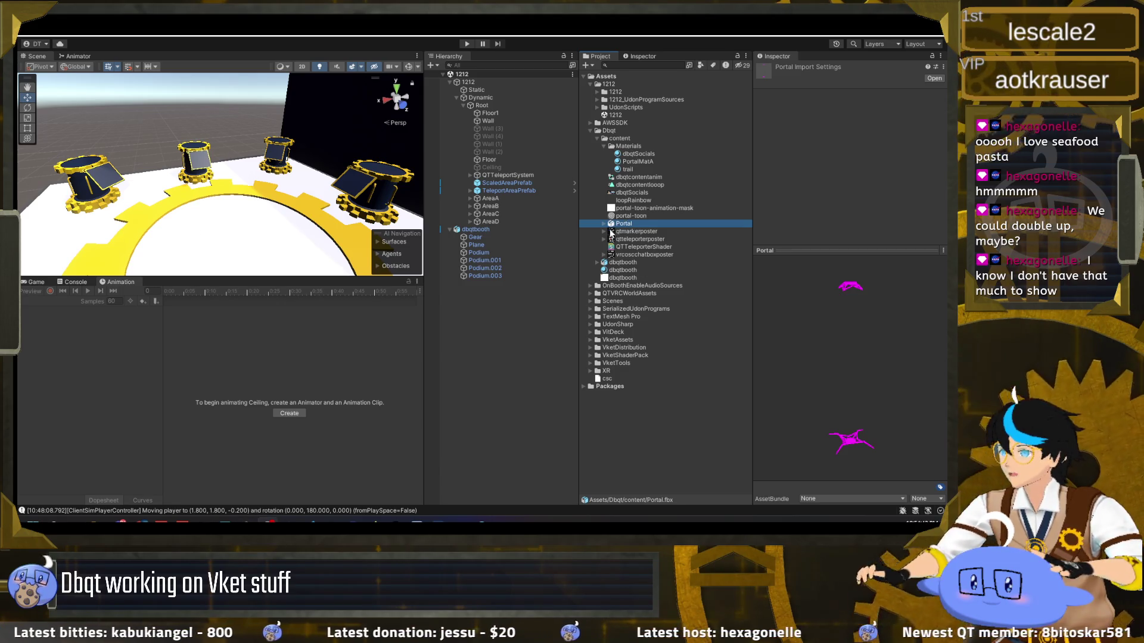
Remap the Portal model's missing material to PortalMatA and apply the change
click(604, 223)
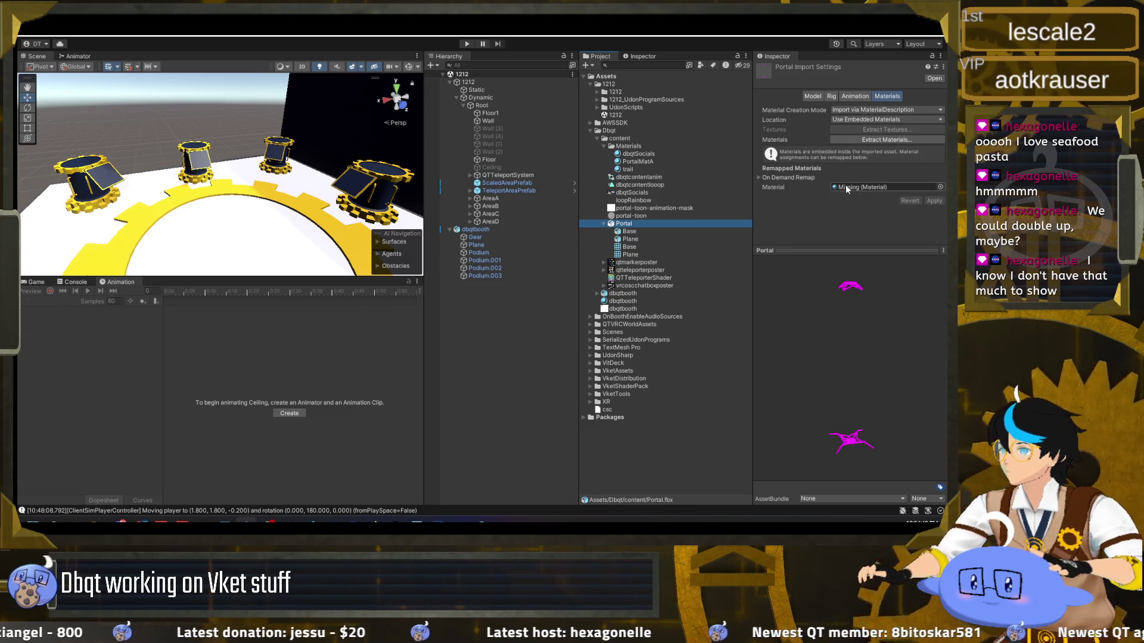
drag(638, 161, 881, 187)
click(936, 201)
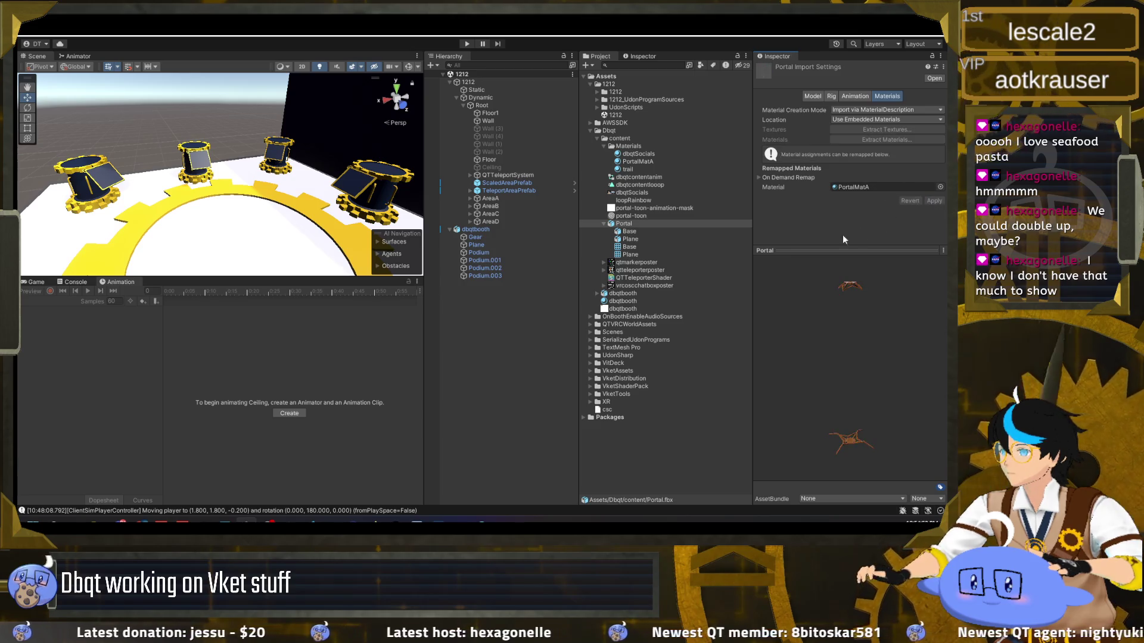
click(604, 224)
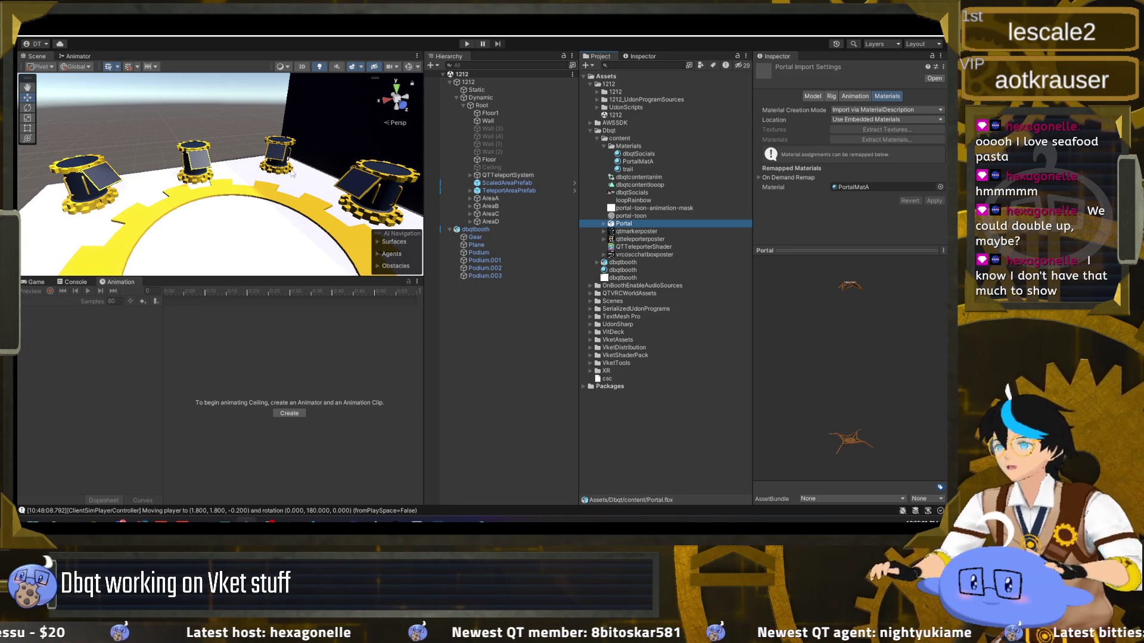
click(248, 34)
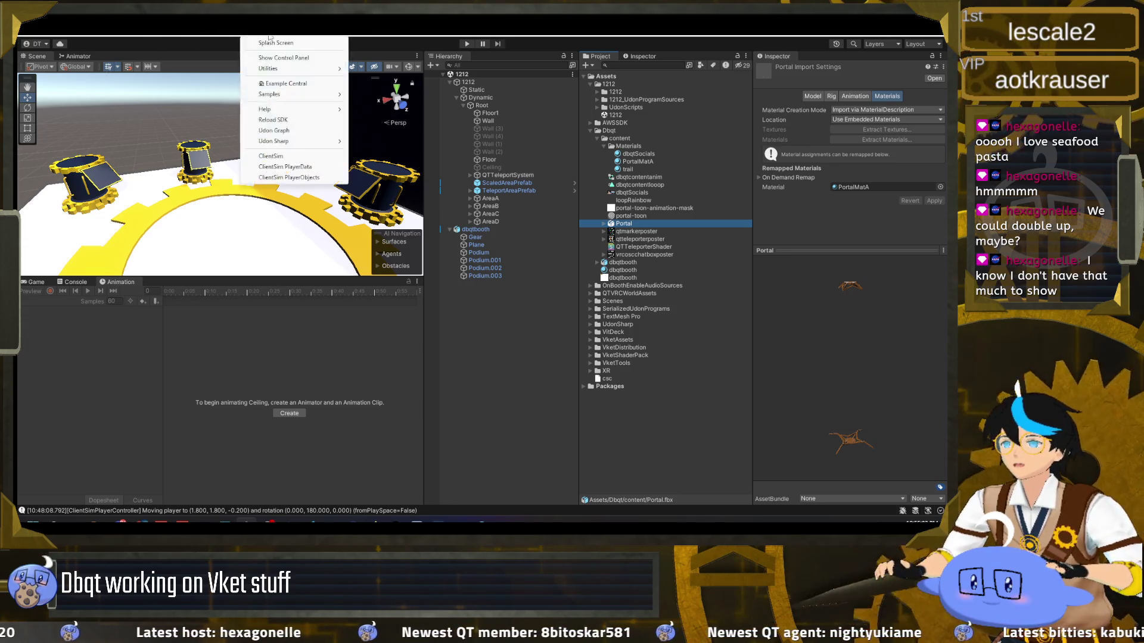
Switch to the Vket2026SummerEdo project as it loads
mouse_move(292, 30)
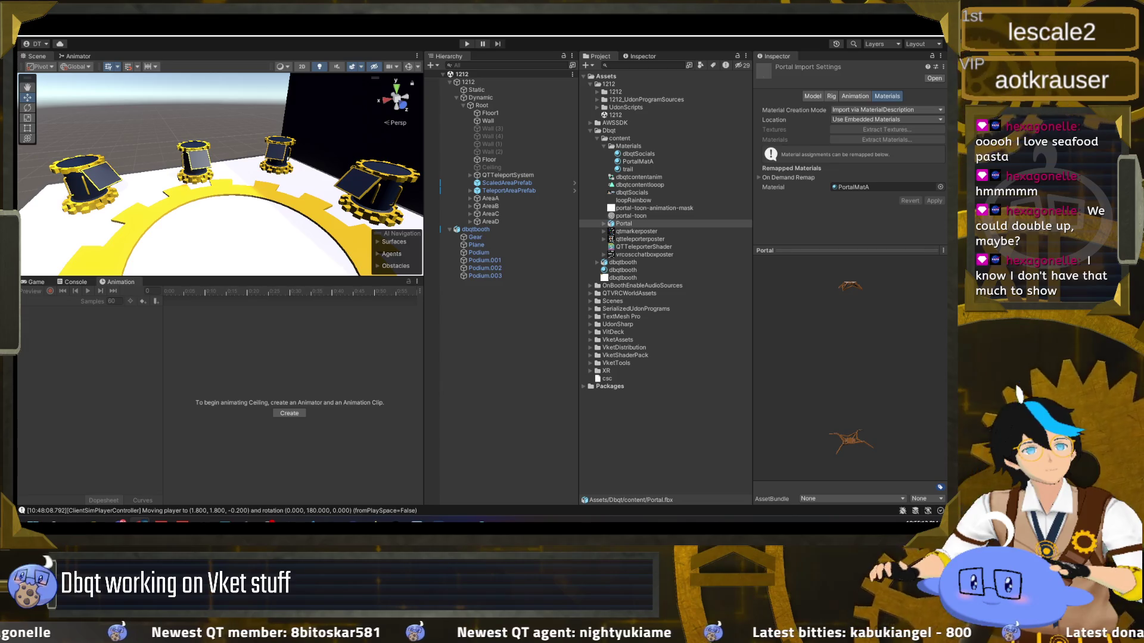
key(alt+Tab)
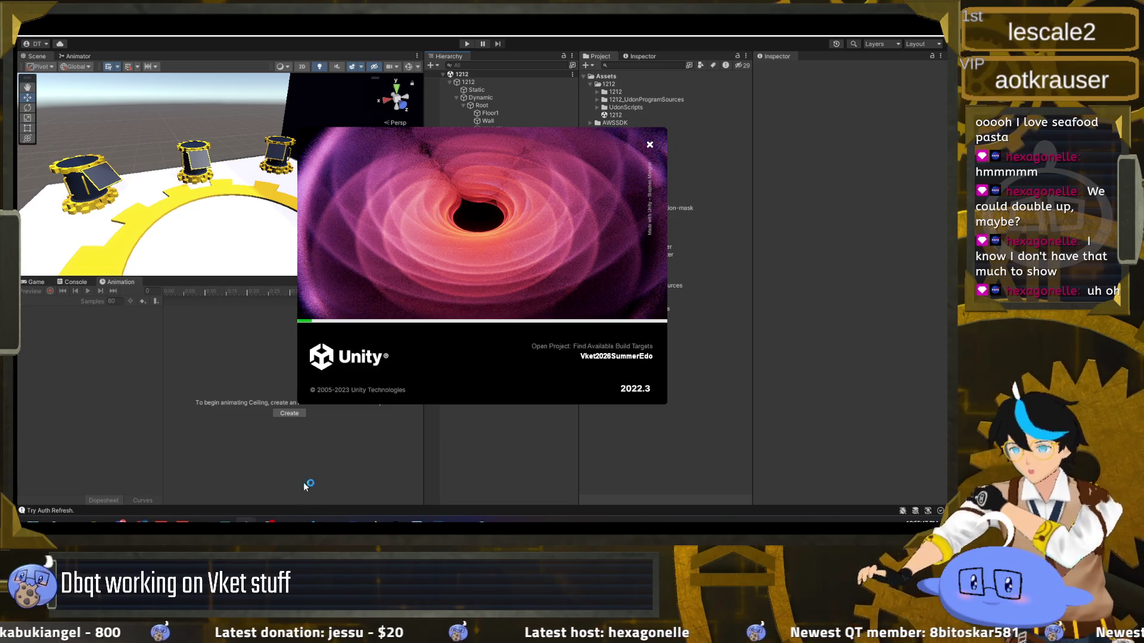
Accept the VketTools update to the latest version so its package import starts
mouse_move(93, 522)
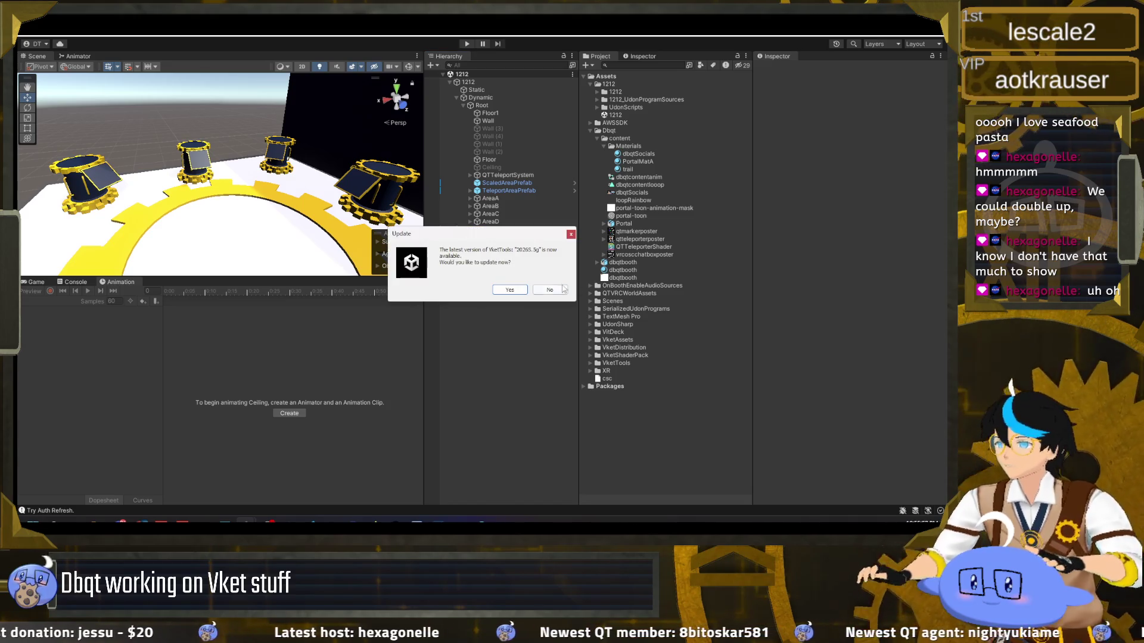
click(522, 290)
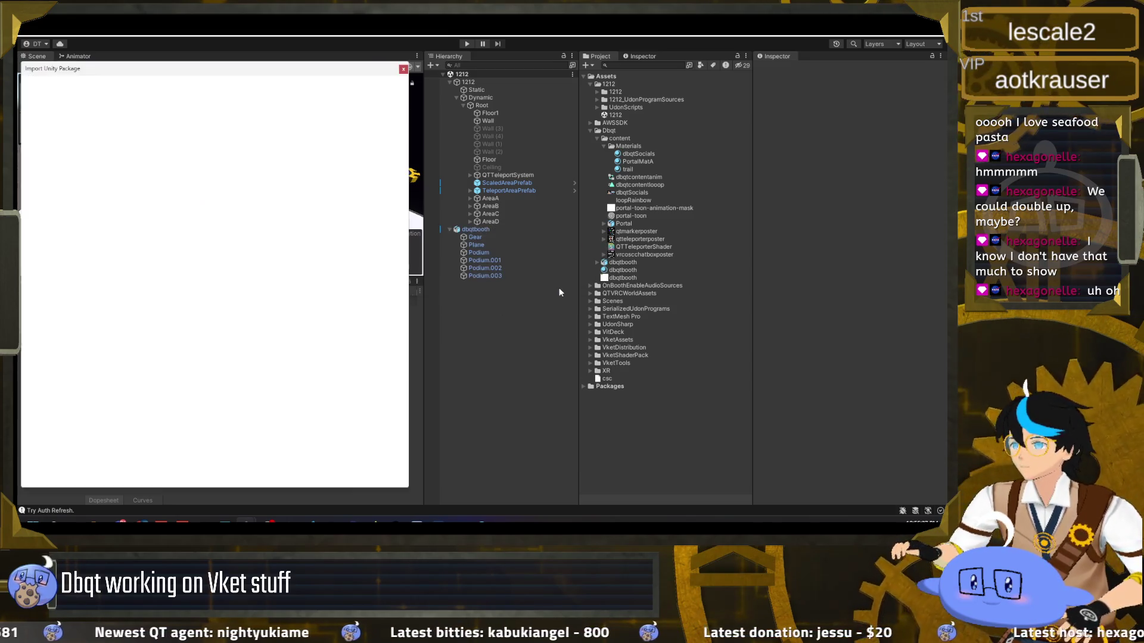
Import the updated VketTools package and let the version check confirm 2.13.0
click(391, 480)
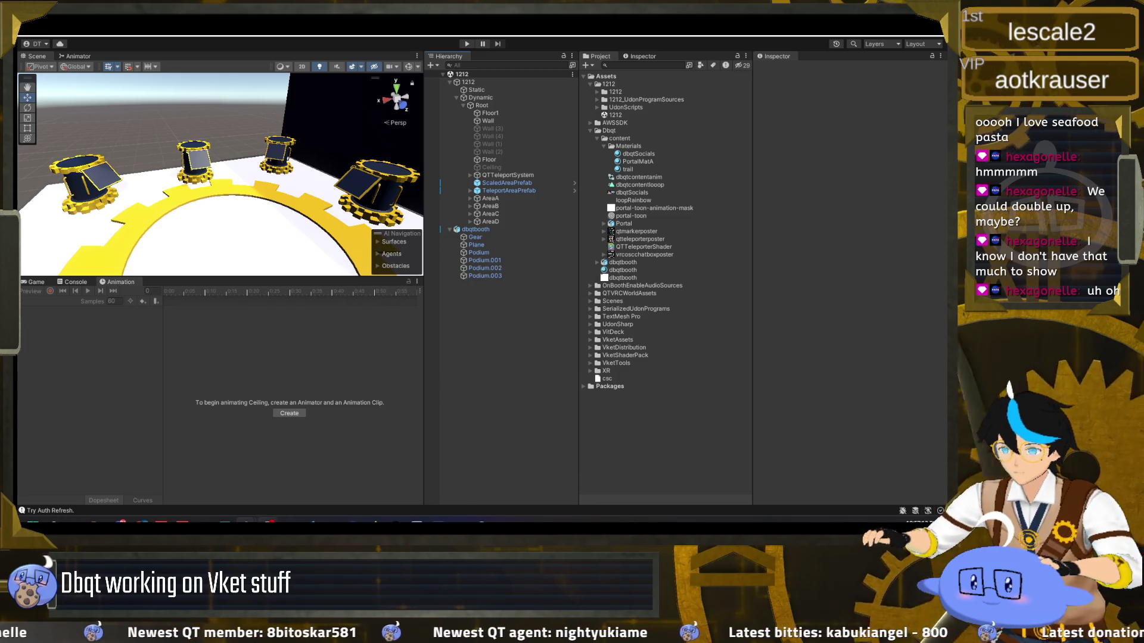
mouse_move(245, 522)
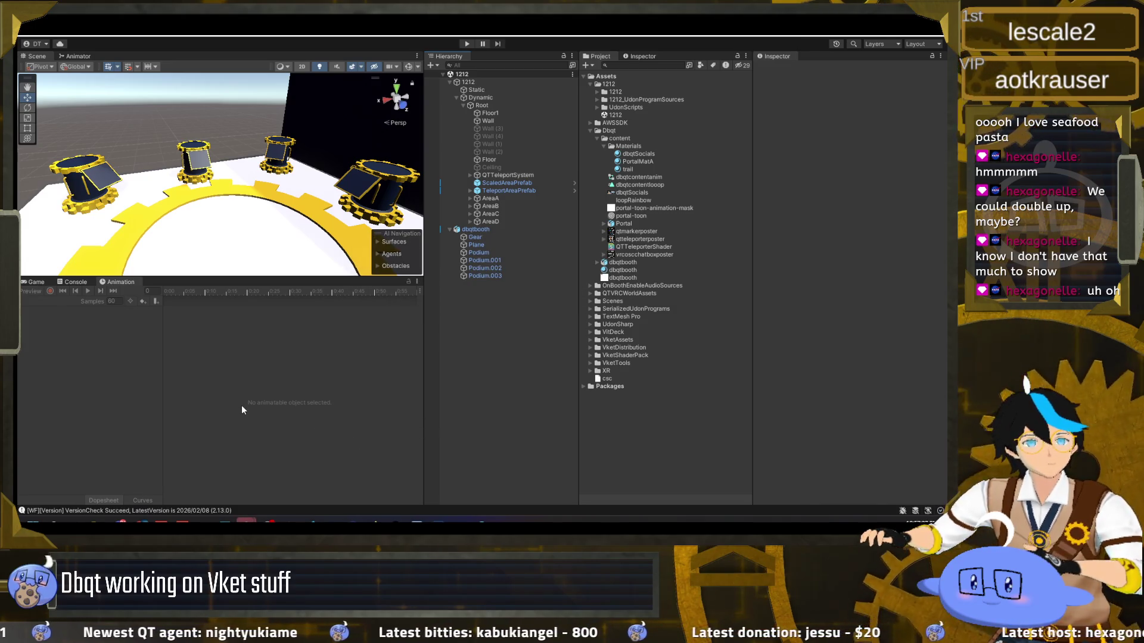
Inspect QTTeleportSystem's components, then switch to the other Unity project showing scene 1073
click(508, 175)
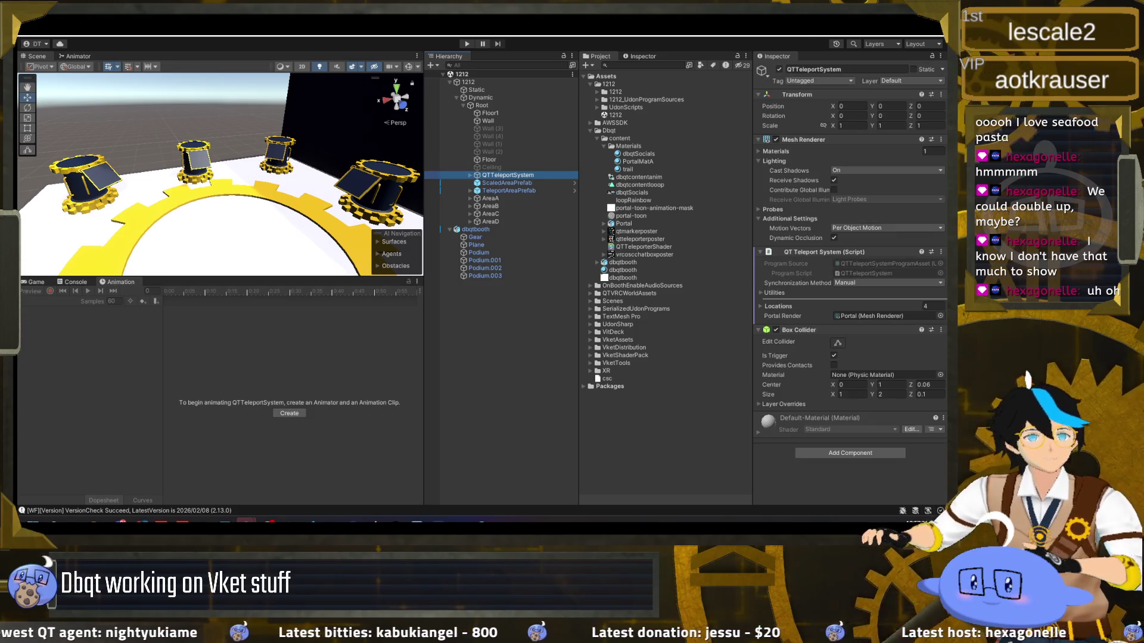
key(alt+Tab)
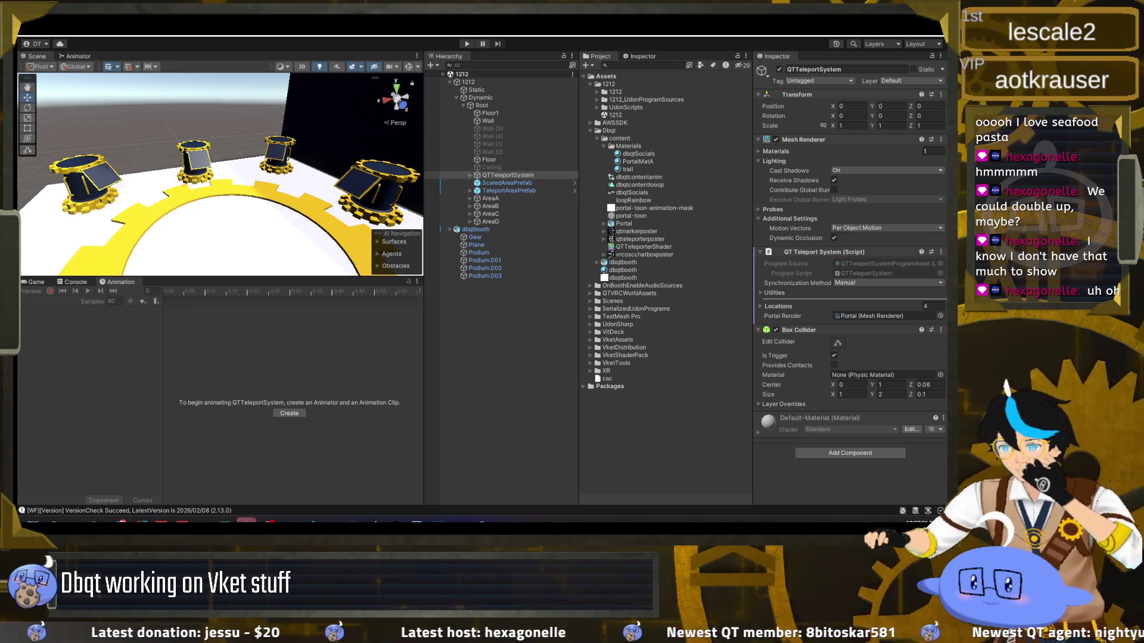
click(309, 485)
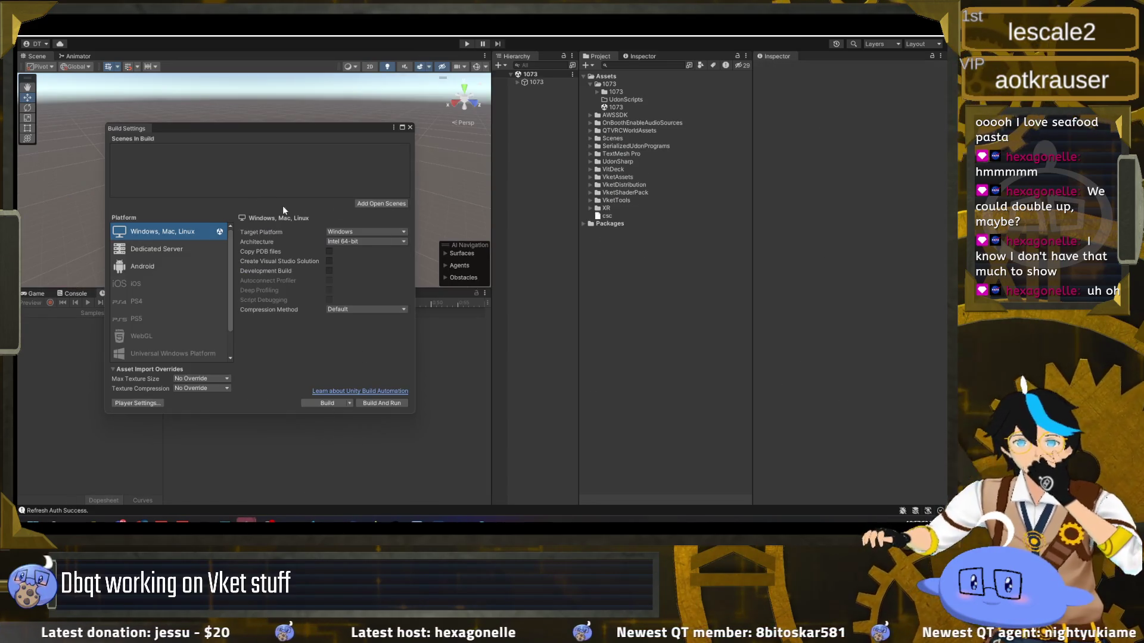
Place the VRChat SDK control panel beside Build Settings, then return to Vket2026SummerEdo
click(31, 138)
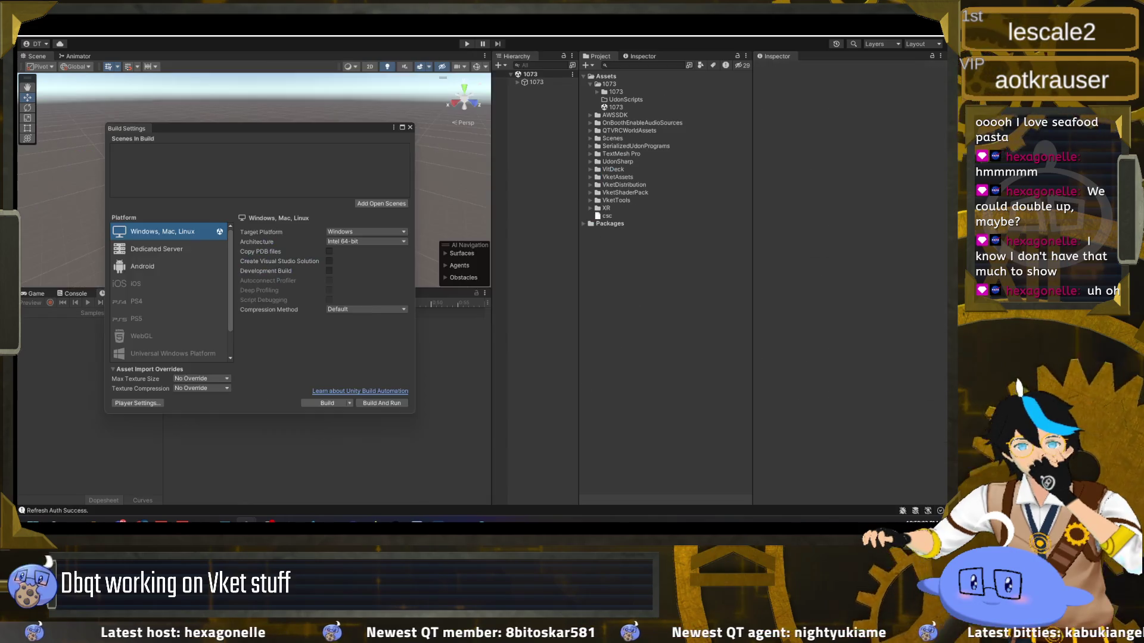
drag(228, 163, 586, 173)
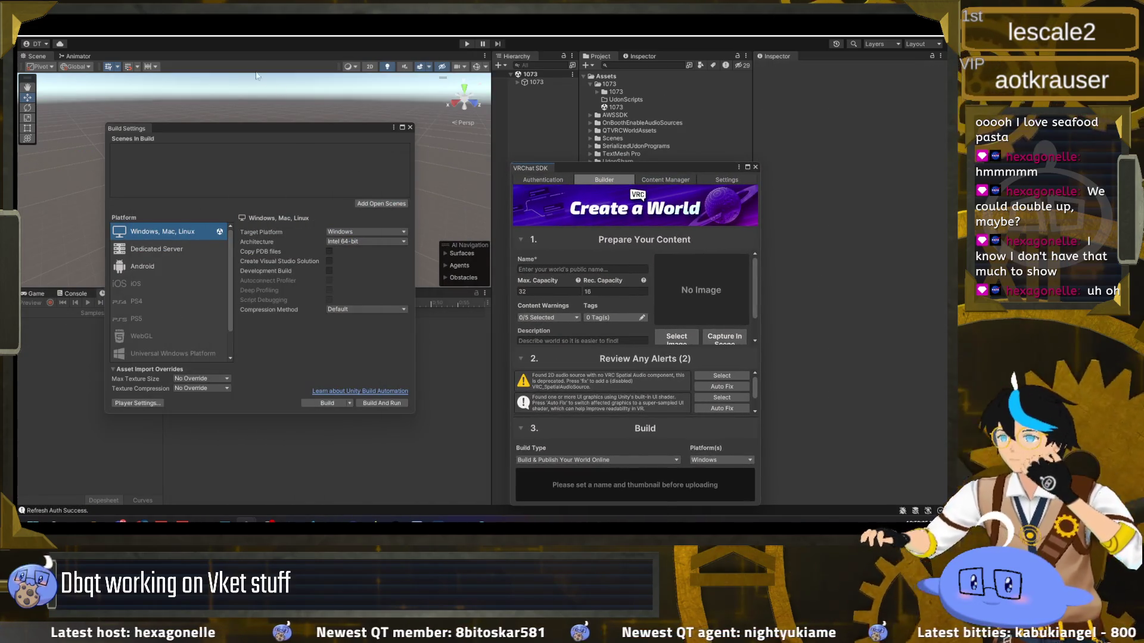
click(293, 25)
click(303, 50)
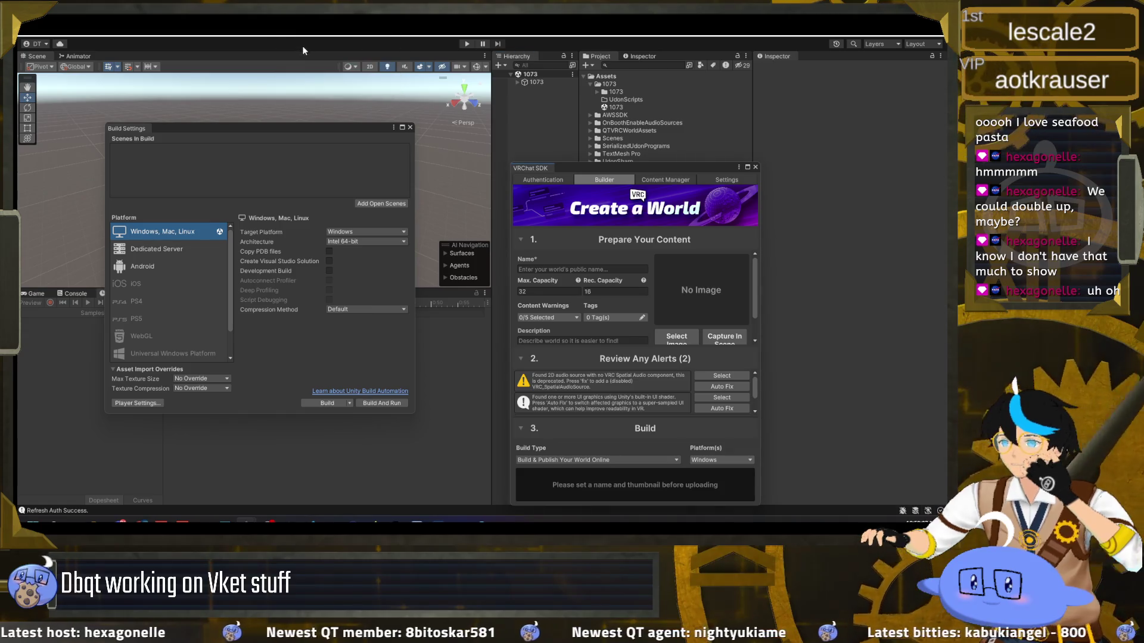
mouse_move(362, 130)
mouse_down()
mouse_move(496, 134)
mouse_move(175, 195)
mouse_move(356, 160)
mouse_up()
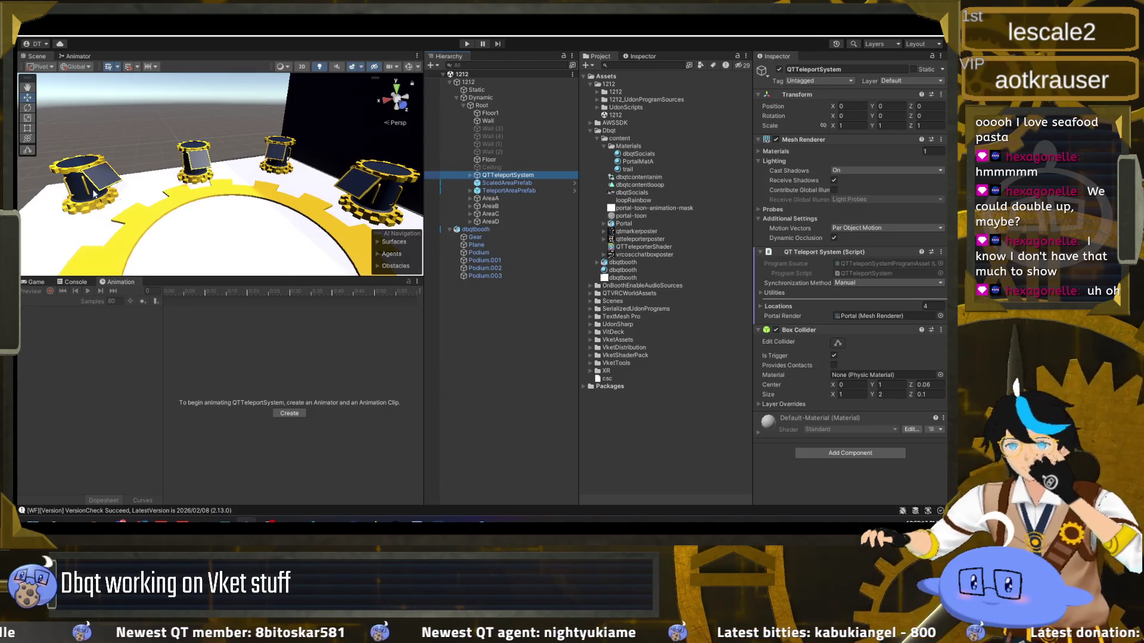
mouse_move(245, 522)
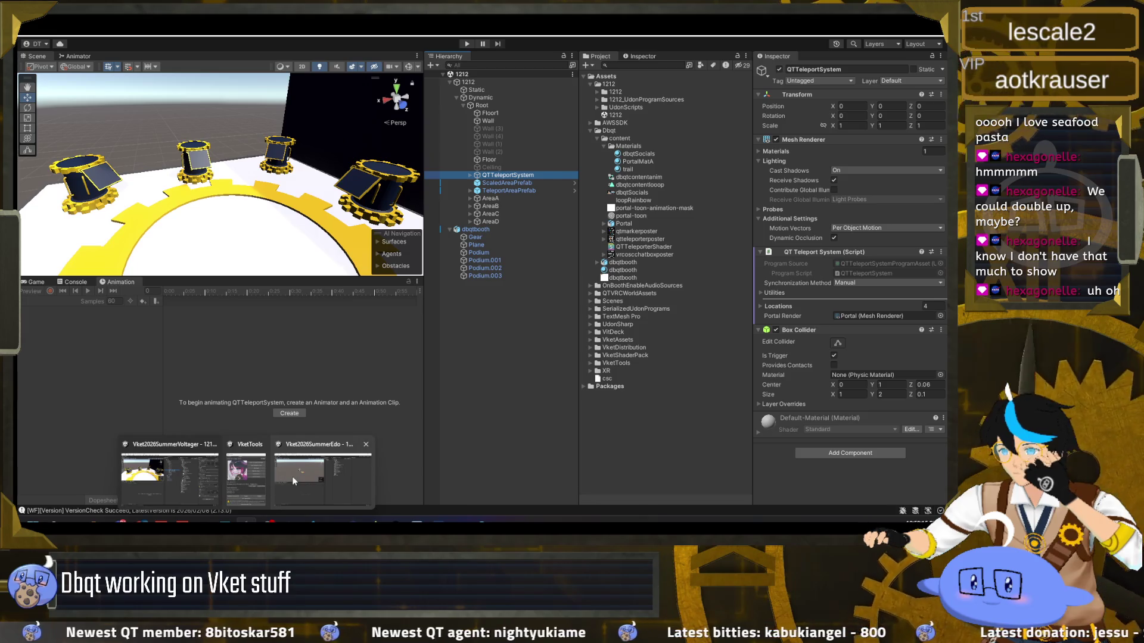
click(292, 476)
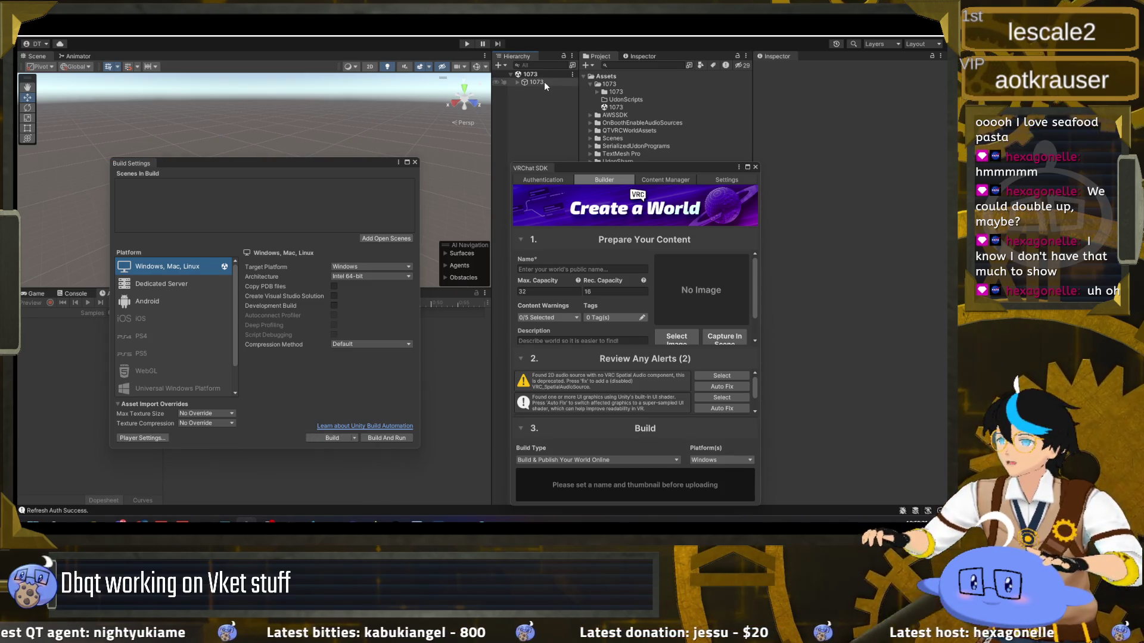
Open the project folder in Git Bash and run git pull
right_click(622, 99)
click(655, 118)
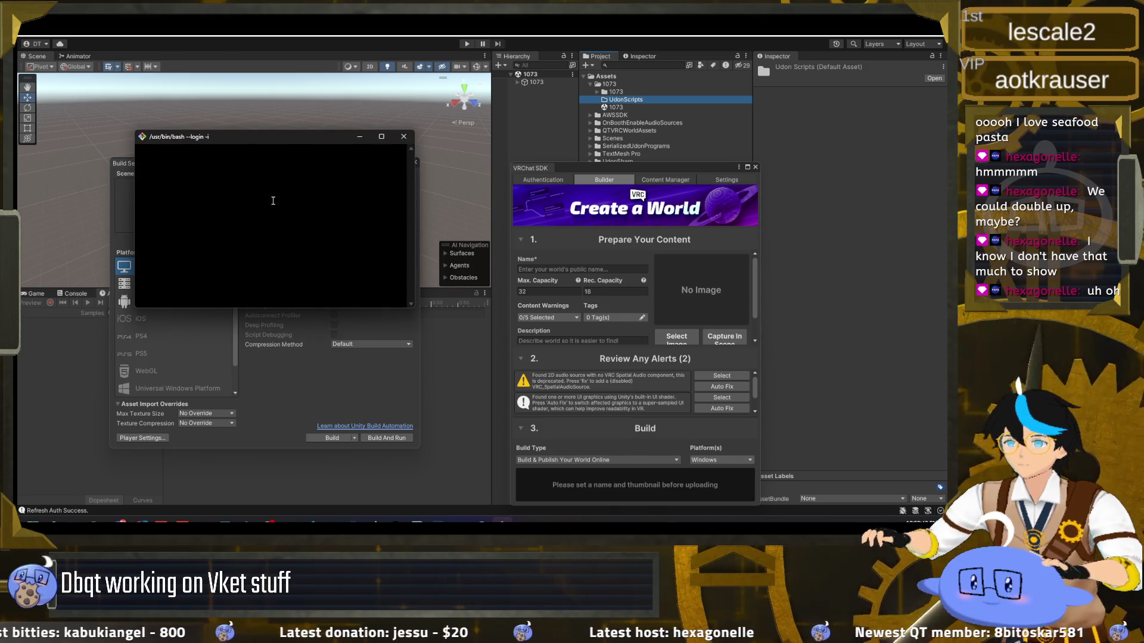
text(git pull)
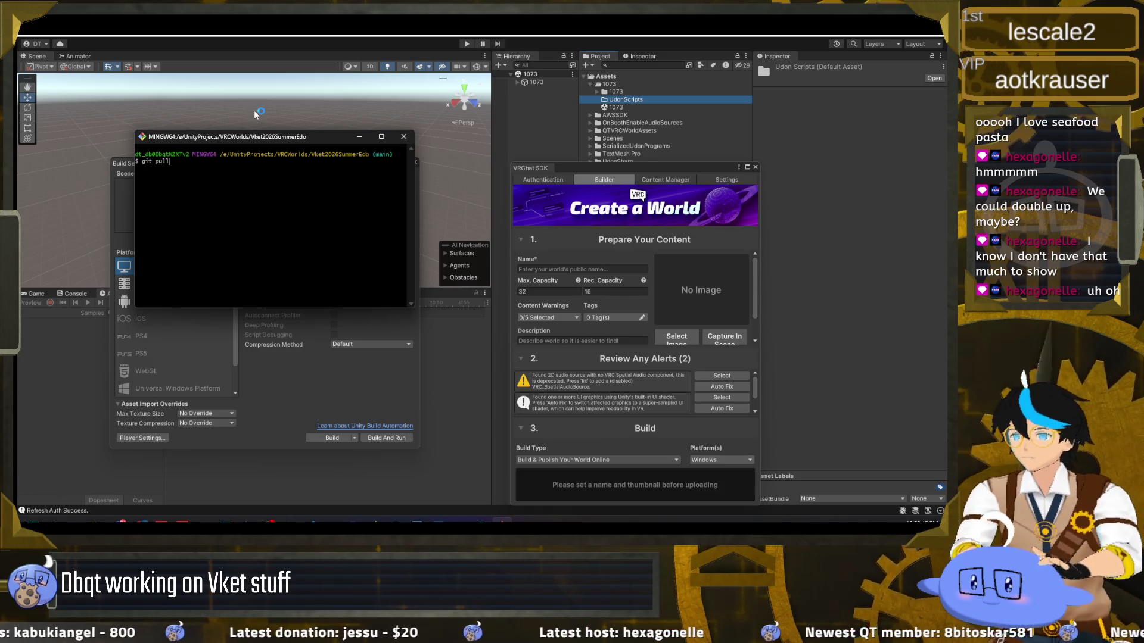
key(Return)
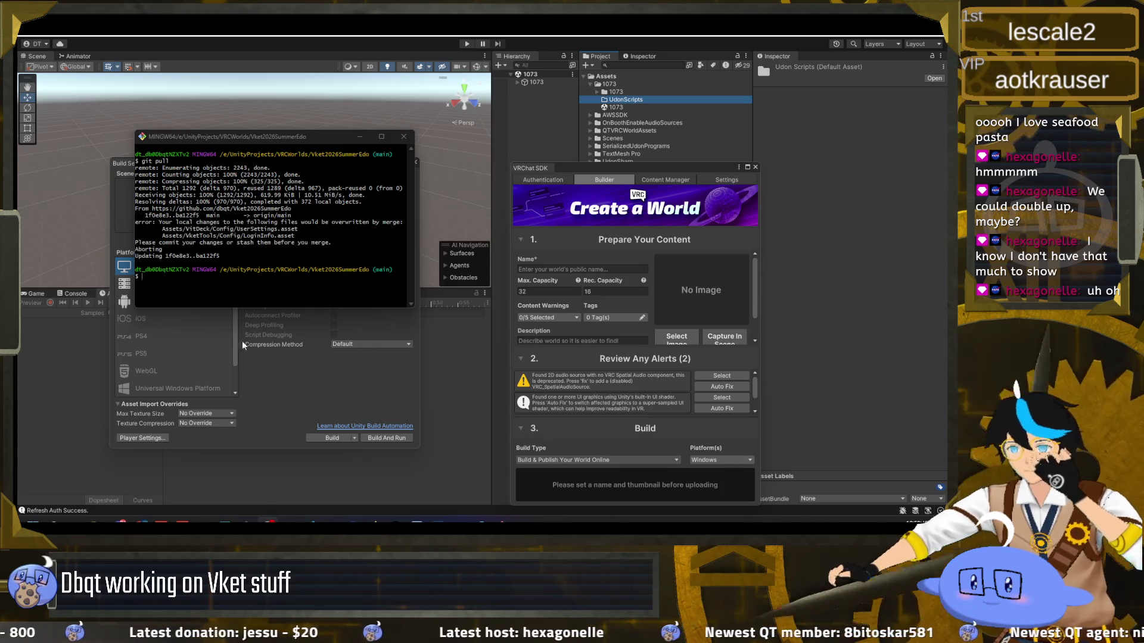
Reset away the blocking local changes and pull again, bringing in 1103 changed files
click(265, 295)
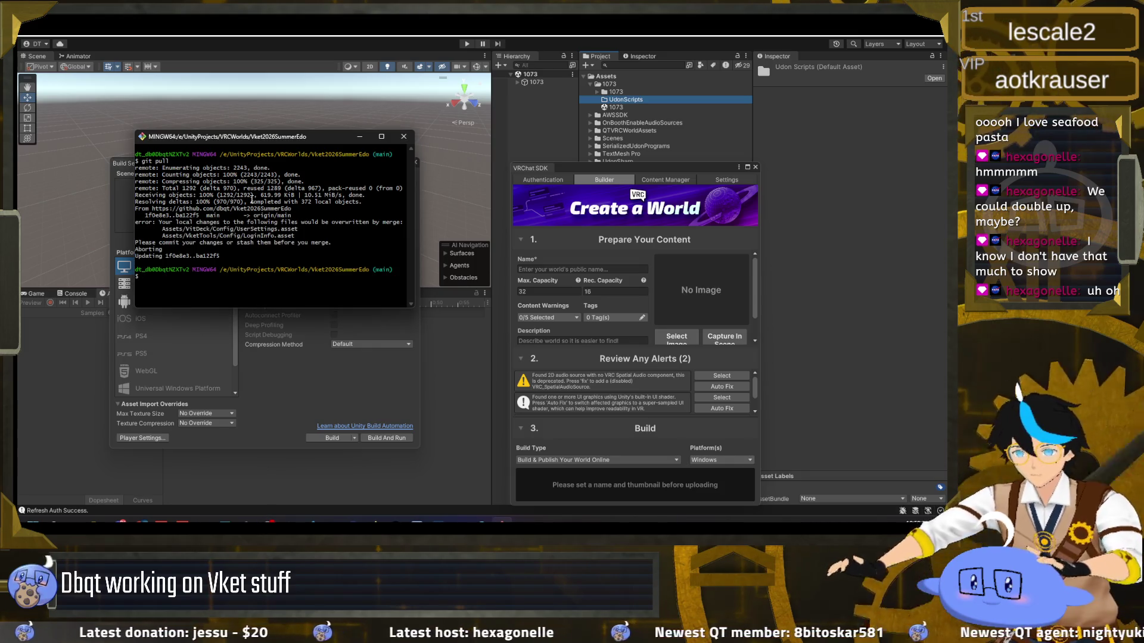
text(git re)
text(ese)
key(Return)
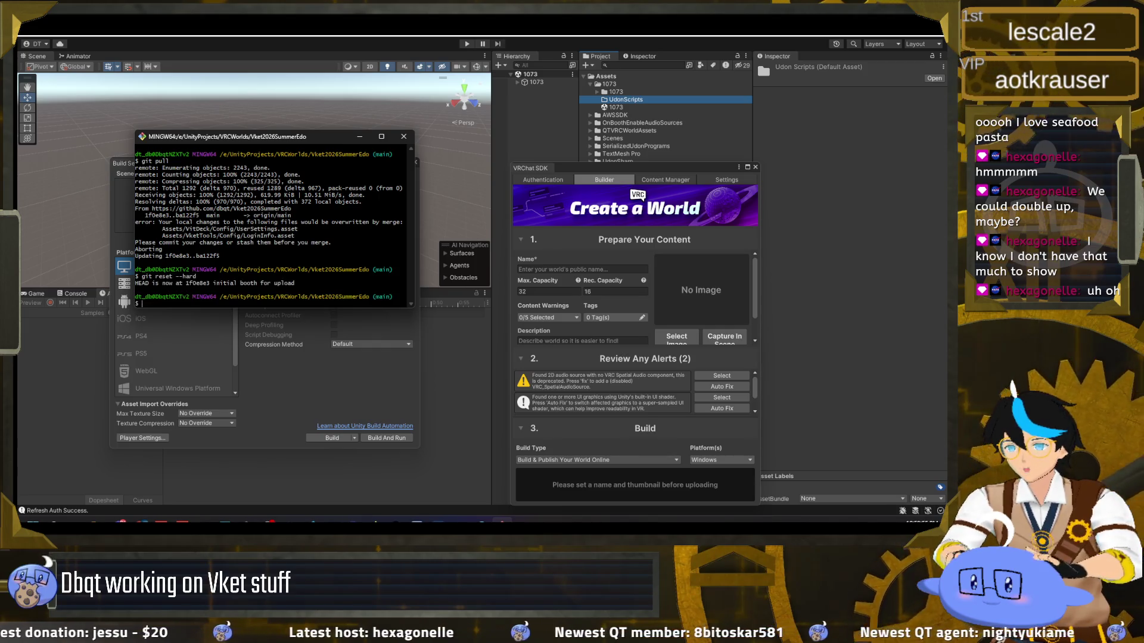
text(git pull)
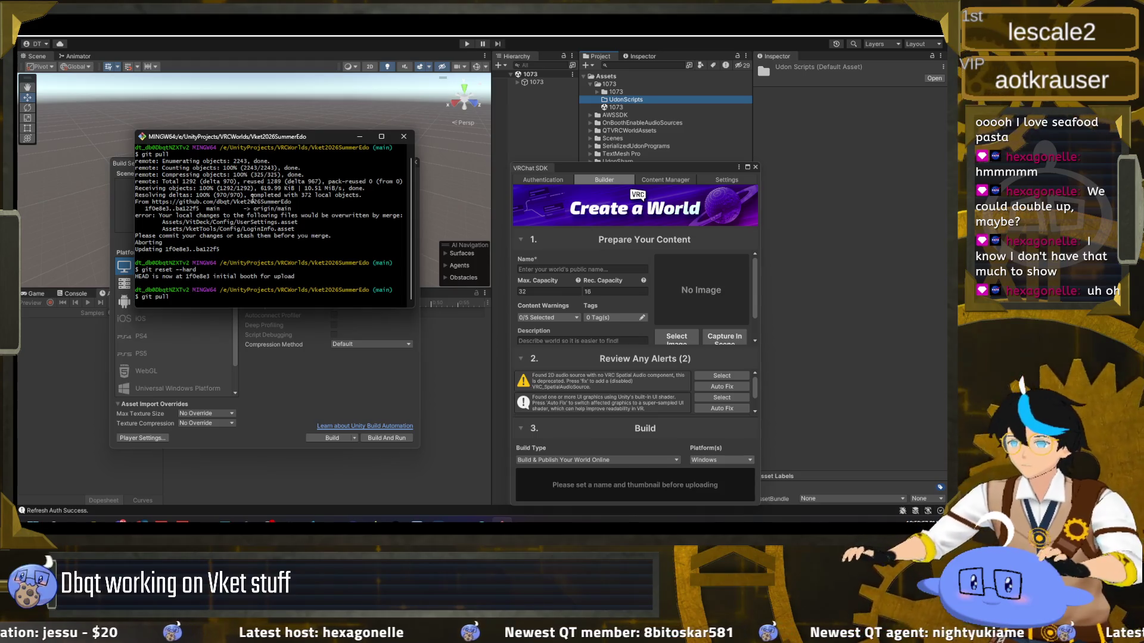
key(Return)
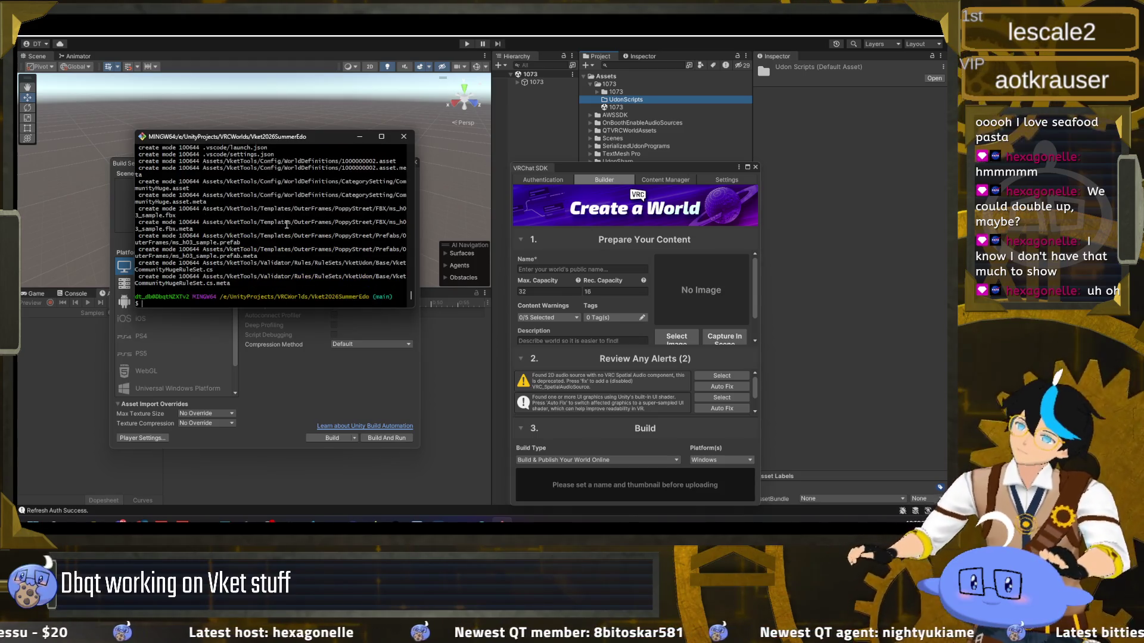
click(388, 68)
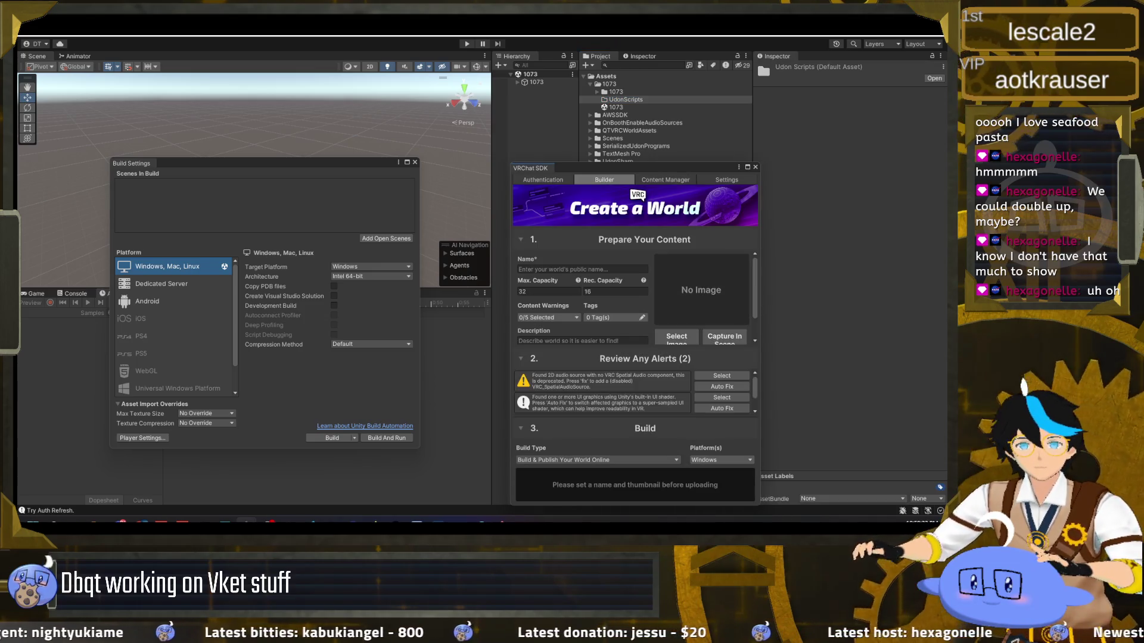
Open the exhibition submission scene and arrange the VketTools and VRChat SDK windows
mouse_move(357, 158)
mouse_down()
mouse_move(384, 139)
mouse_move(261, 141)
mouse_up()
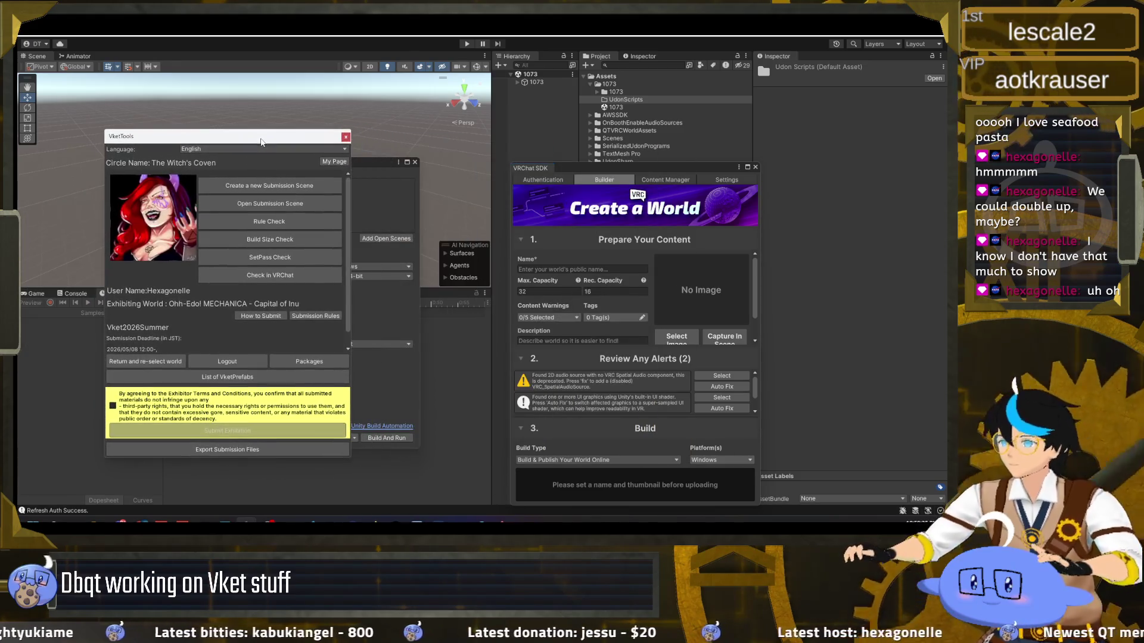
click(283, 205)
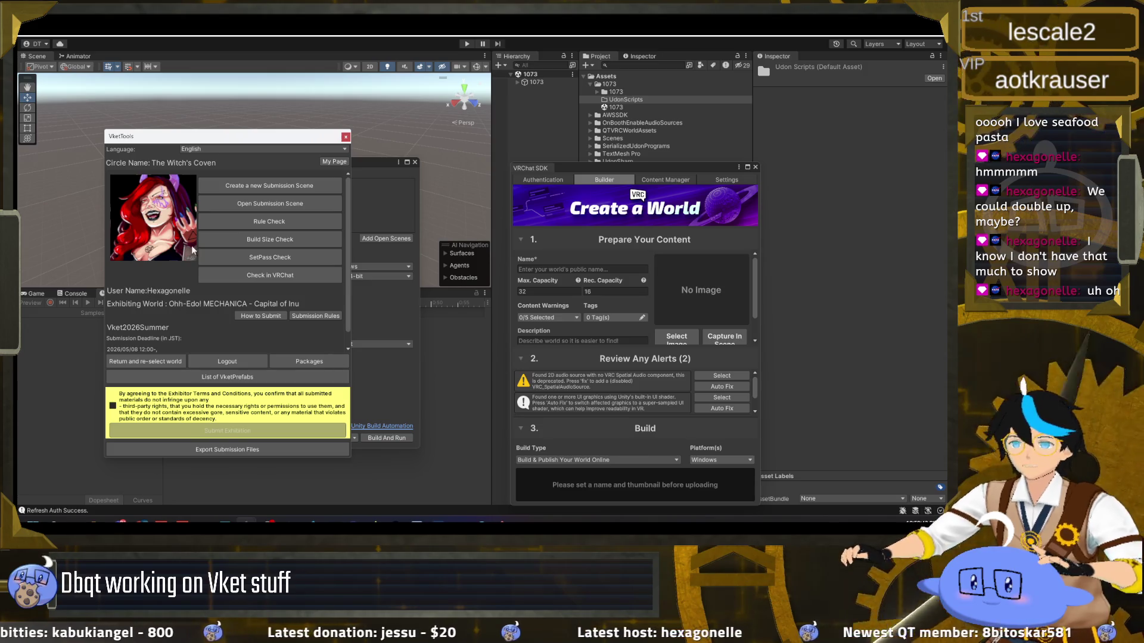
click(239, 239)
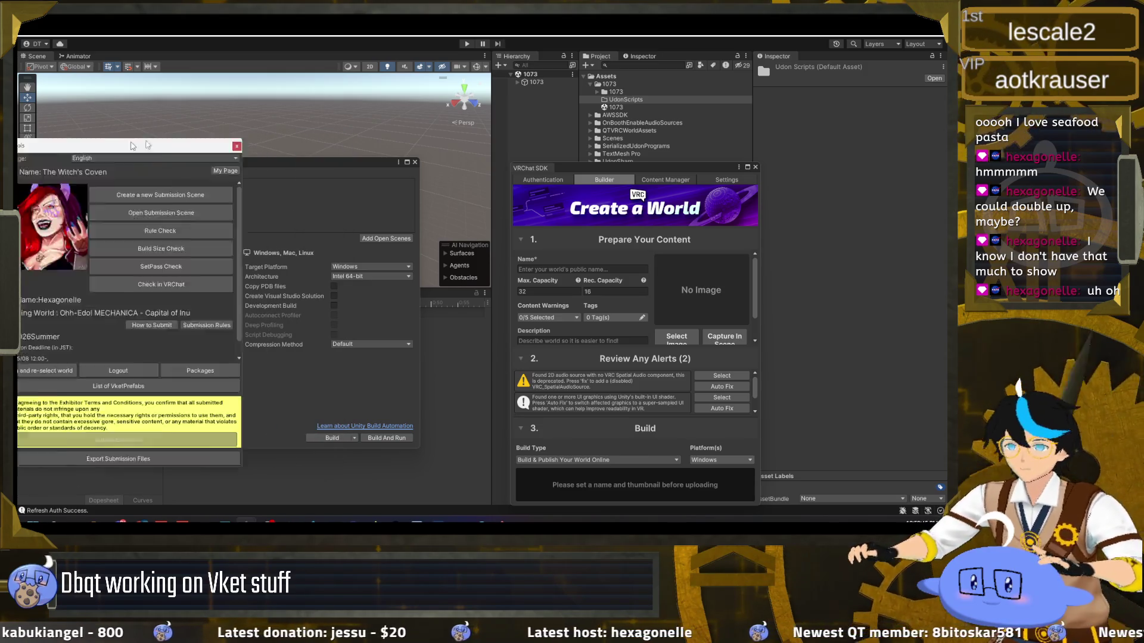
click(516, 82)
mouse_move(648, 167)
mouse_down()
mouse_move(764, 116)
mouse_move(336, 133)
mouse_up()
click(231, 123)
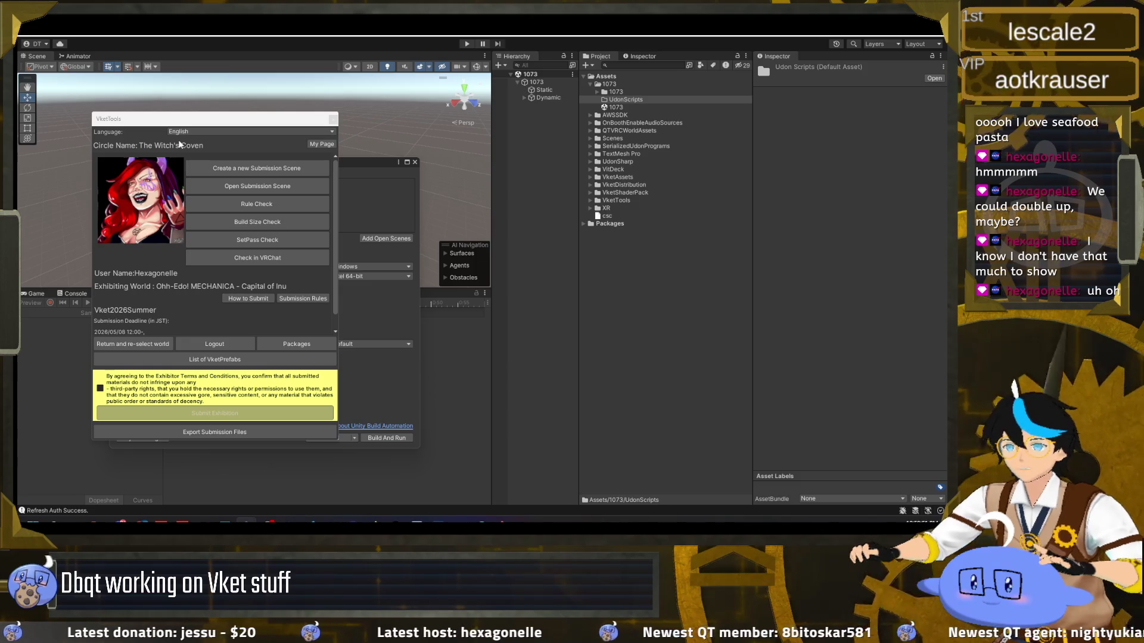
mouse_move(231, 122)
mouse_down()
mouse_move(391, 112)
mouse_move(349, 181)
mouse_move(284, 216)
mouse_move(309, 231)
mouse_up()
Agree to the exhibitor terms and submit the exhibition
click(148, 388)
mouse_move(619, 179)
mouse_down()
mouse_move(393, 66)
mouse_move(372, 43)
mouse_up()
click(446, 335)
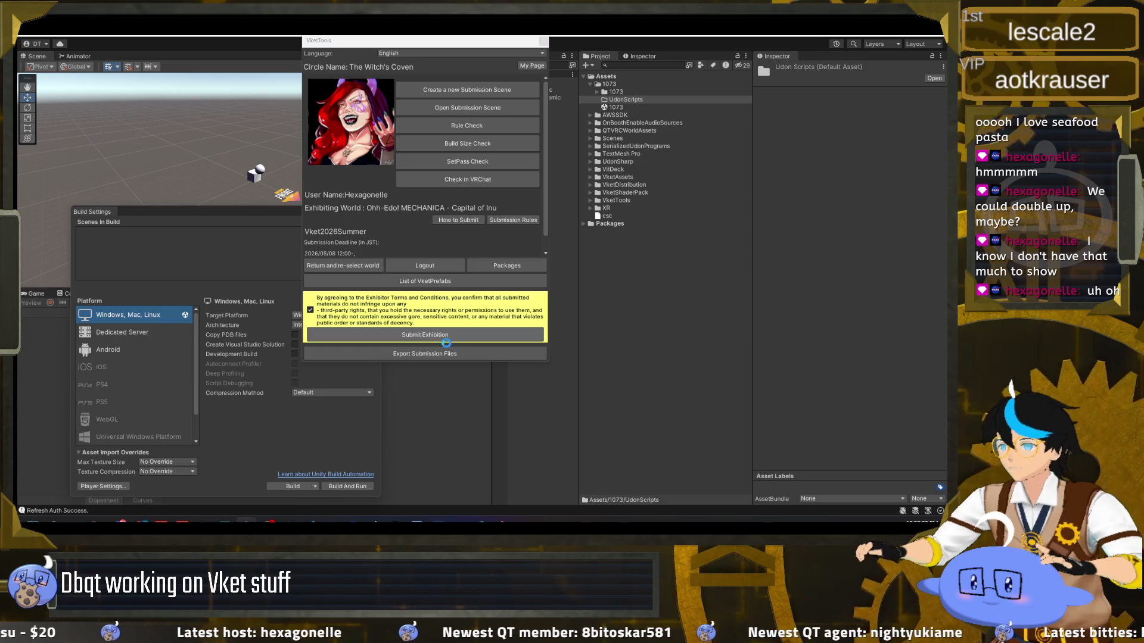
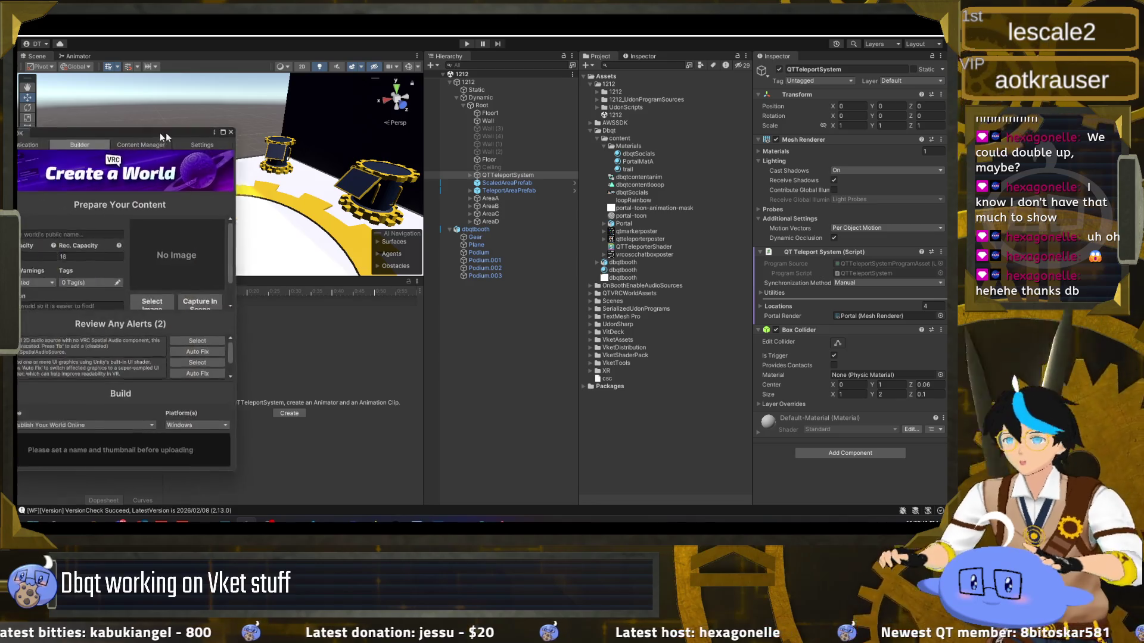
Open VketTools' 'List of VketPrefabs' and scroll down to the VketURLOpener prefab entries
right_click(275, 39)
click(340, 115)
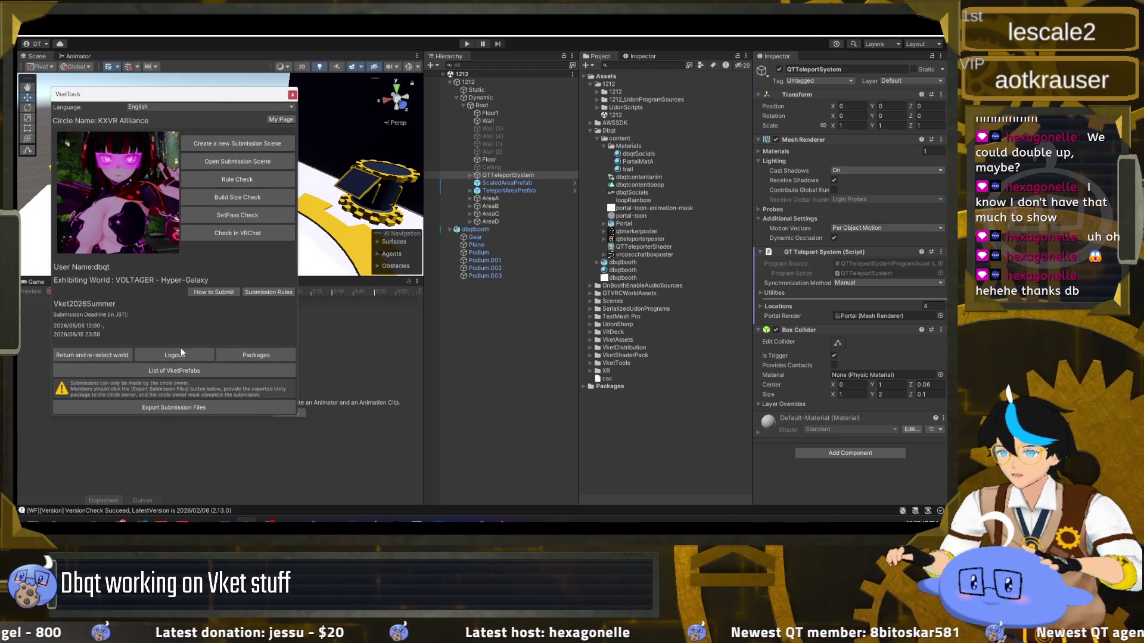
click(221, 371)
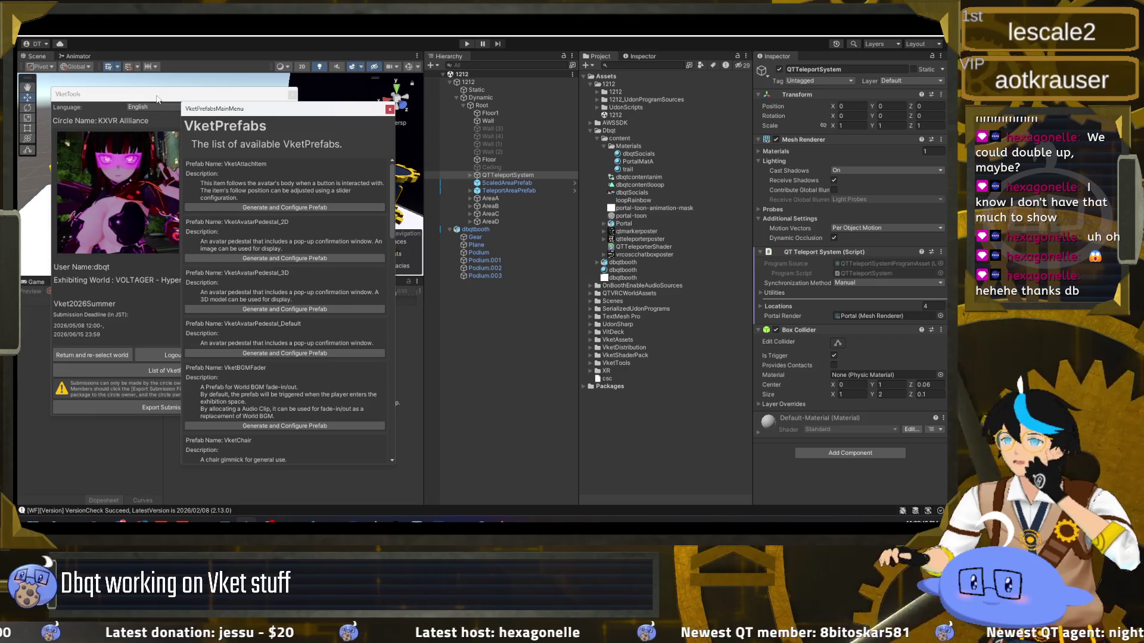
drag(243, 110, 108, 96)
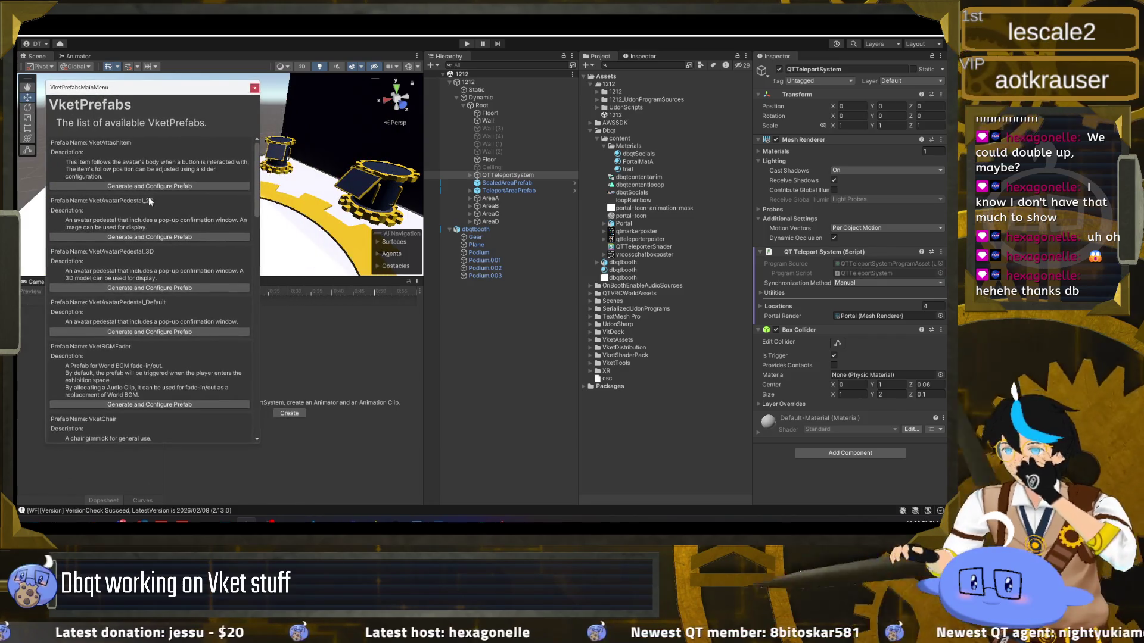
scroll(155, 211, down, 4)
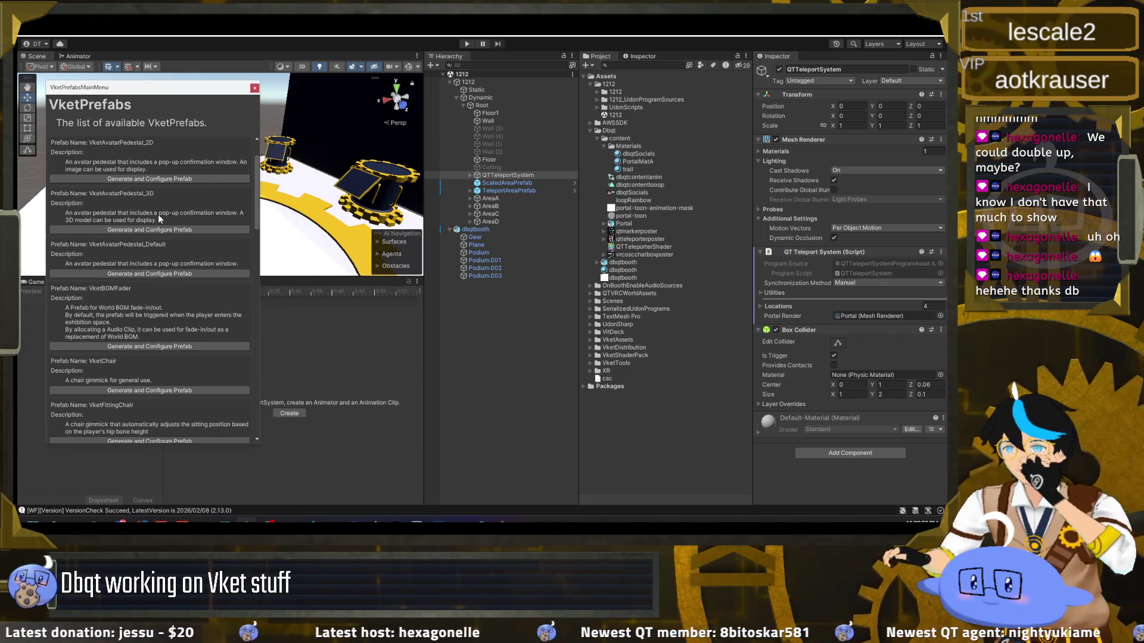
scroll(170, 268, down, 7)
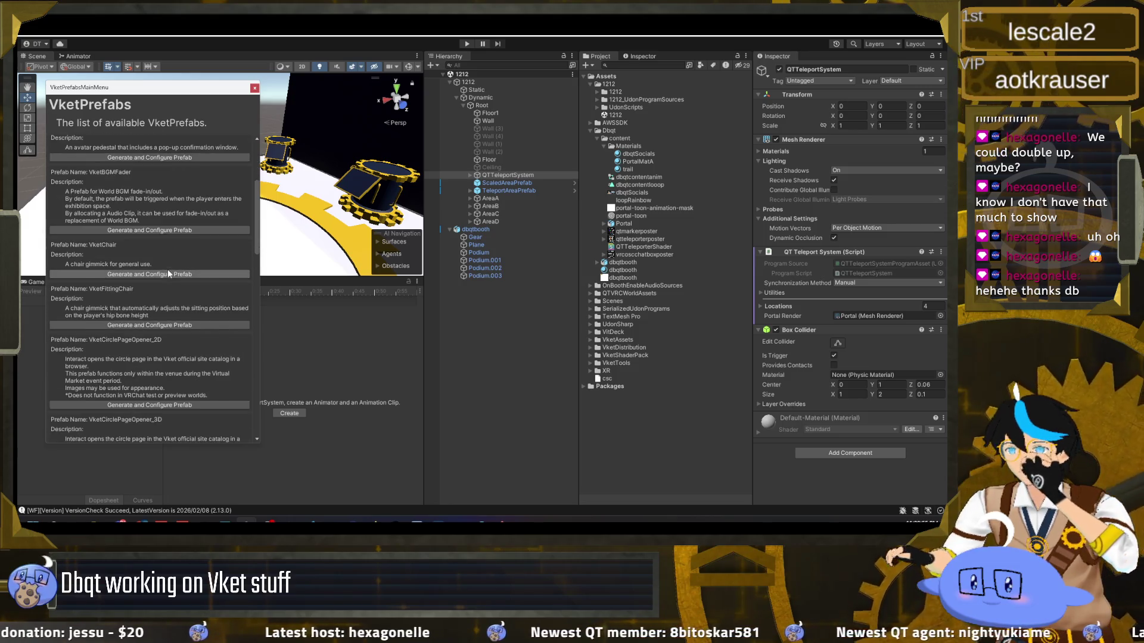
scroll(168, 278, down, 6)
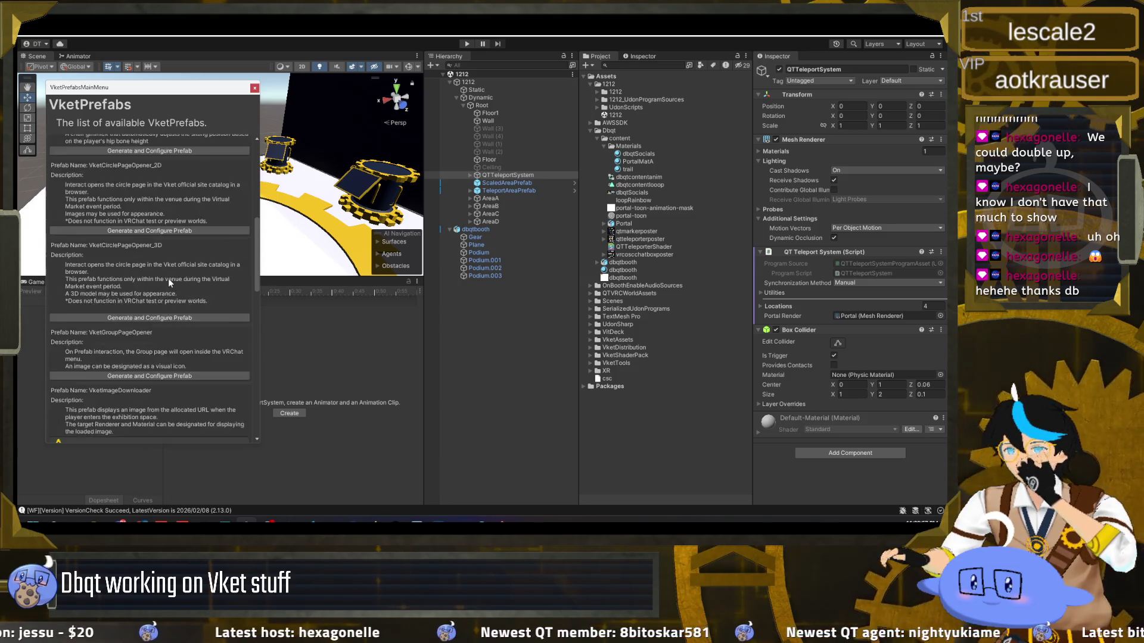
scroll(173, 276, down, 7)
scroll(168, 292, down, 6)
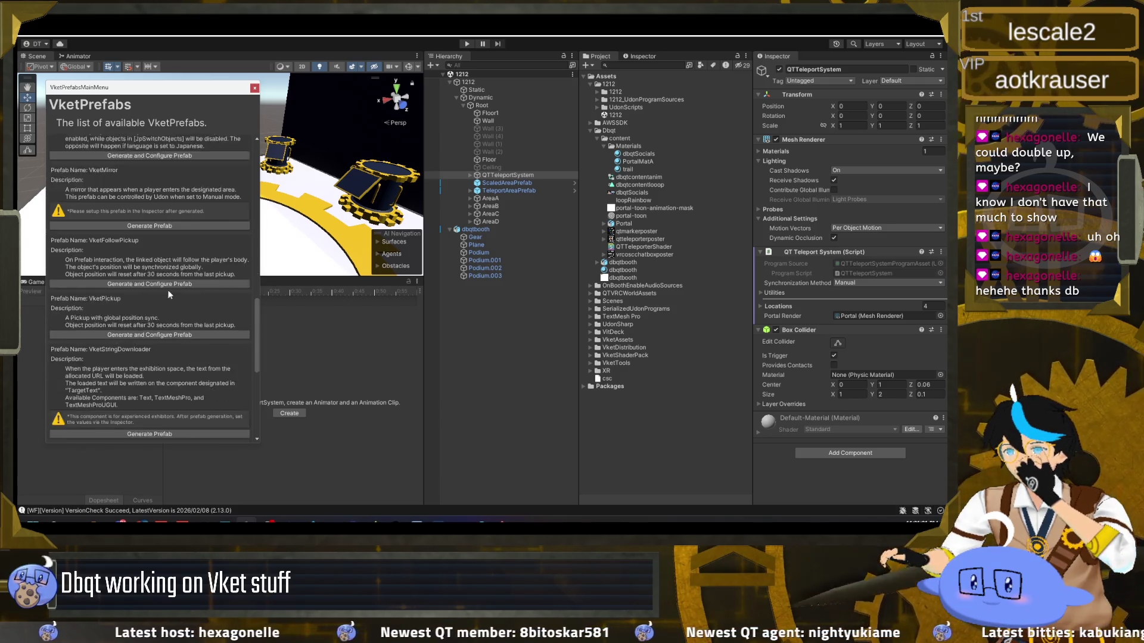
scroll(167, 294, down, 5)
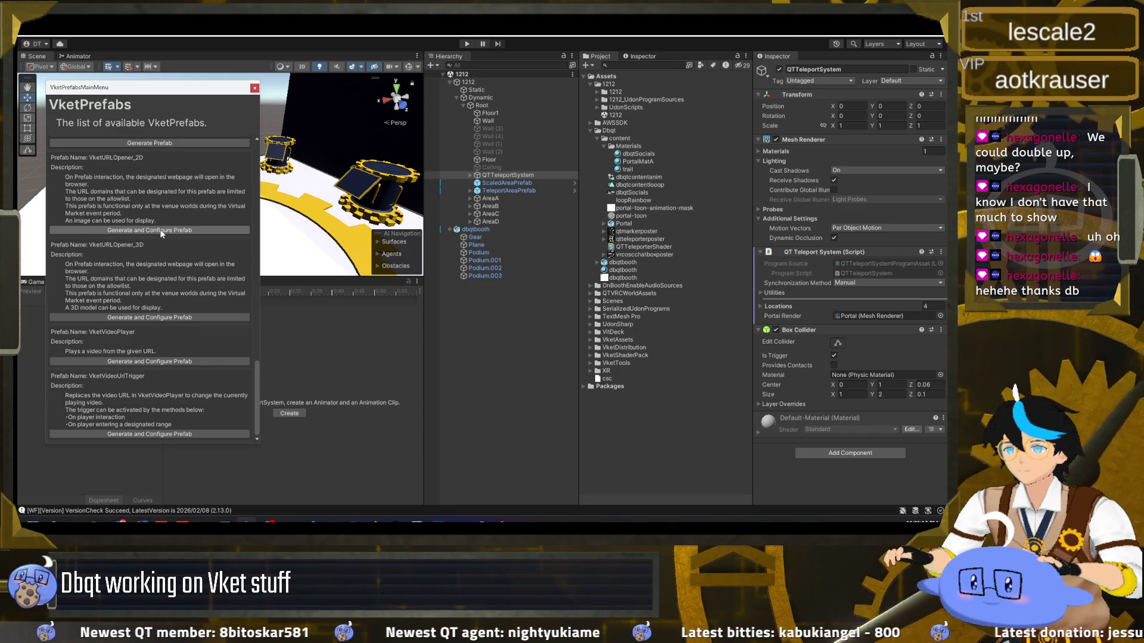
Generate and configure a VketURLOpener_2D prefab in the scene, then close the VketPrefabs list
click(161, 230)
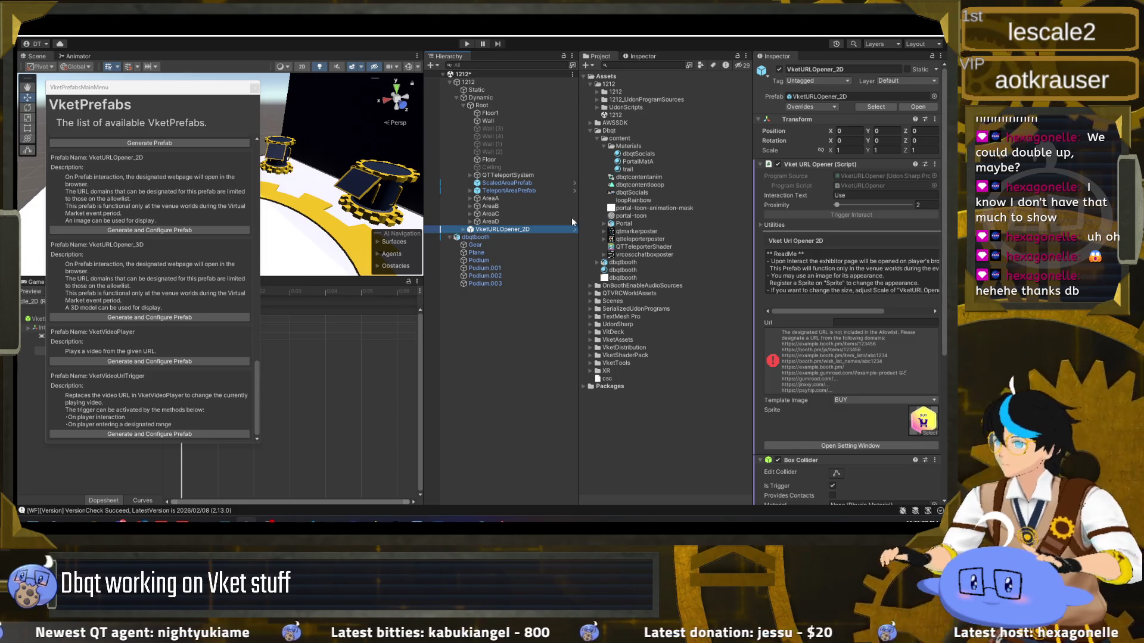
drag(183, 94, 246, 95)
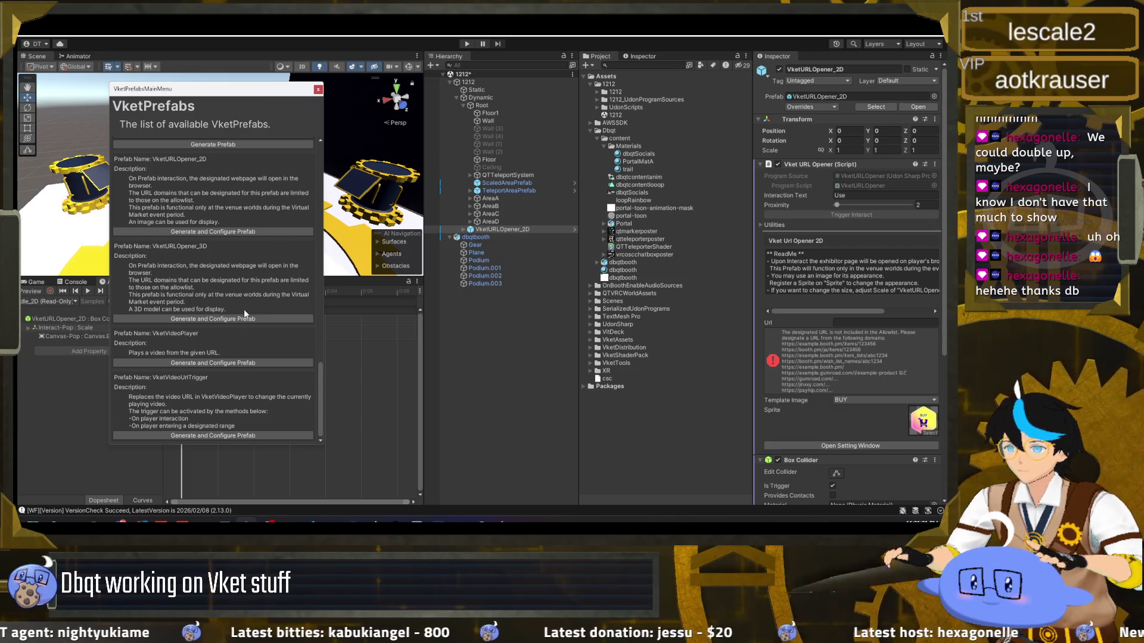
scroll(205, 396, up, 9)
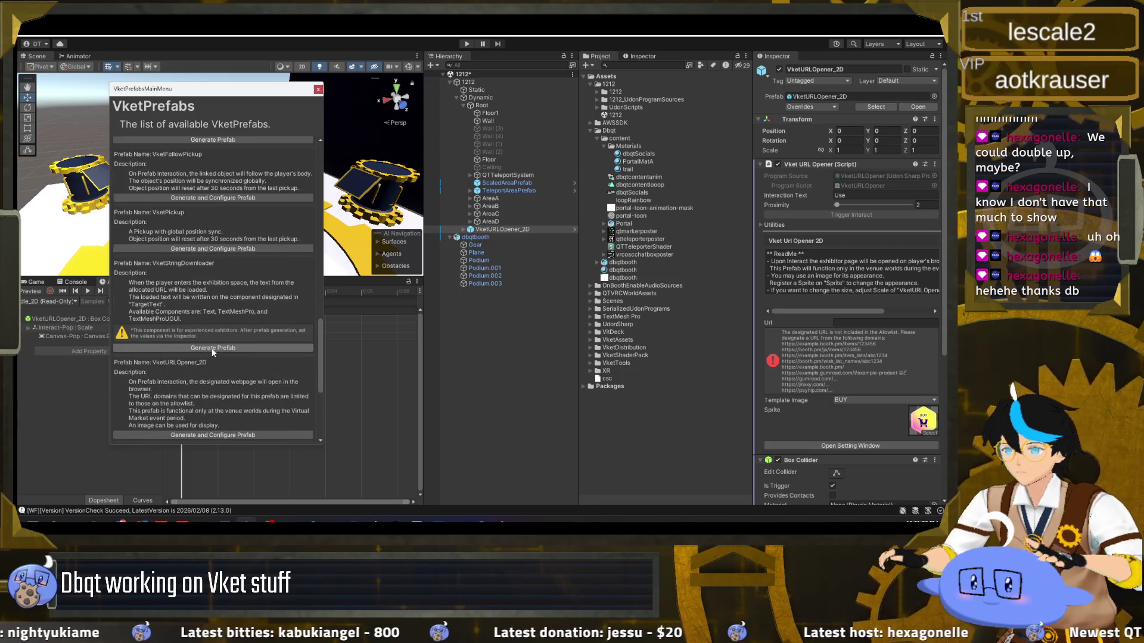
scroll(212, 342, up, 10)
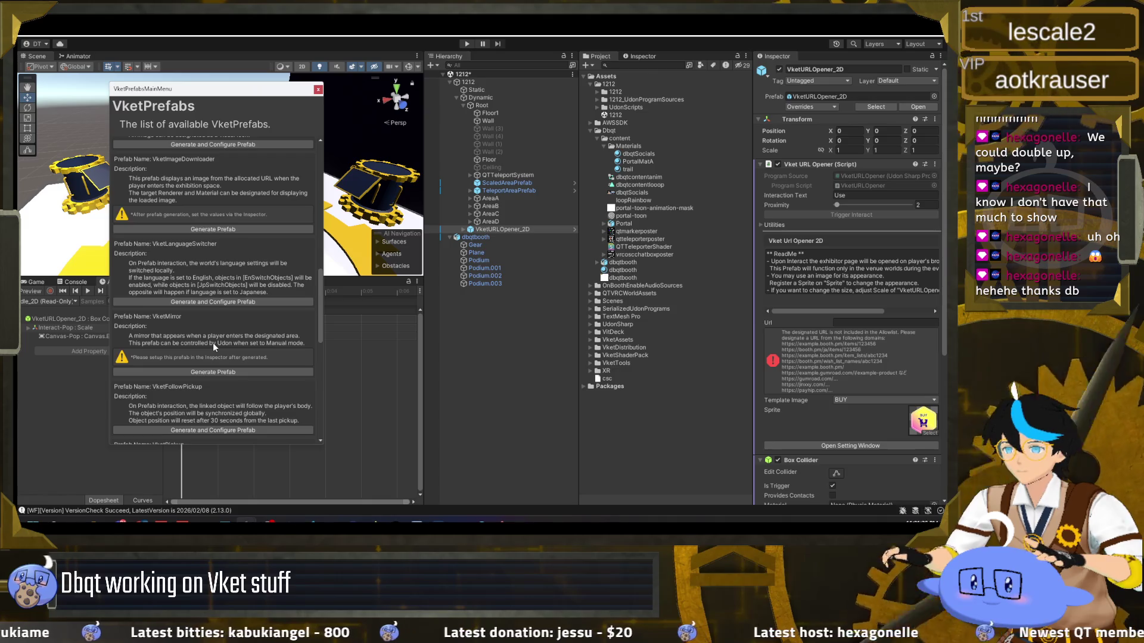
scroll(215, 341, up, 9)
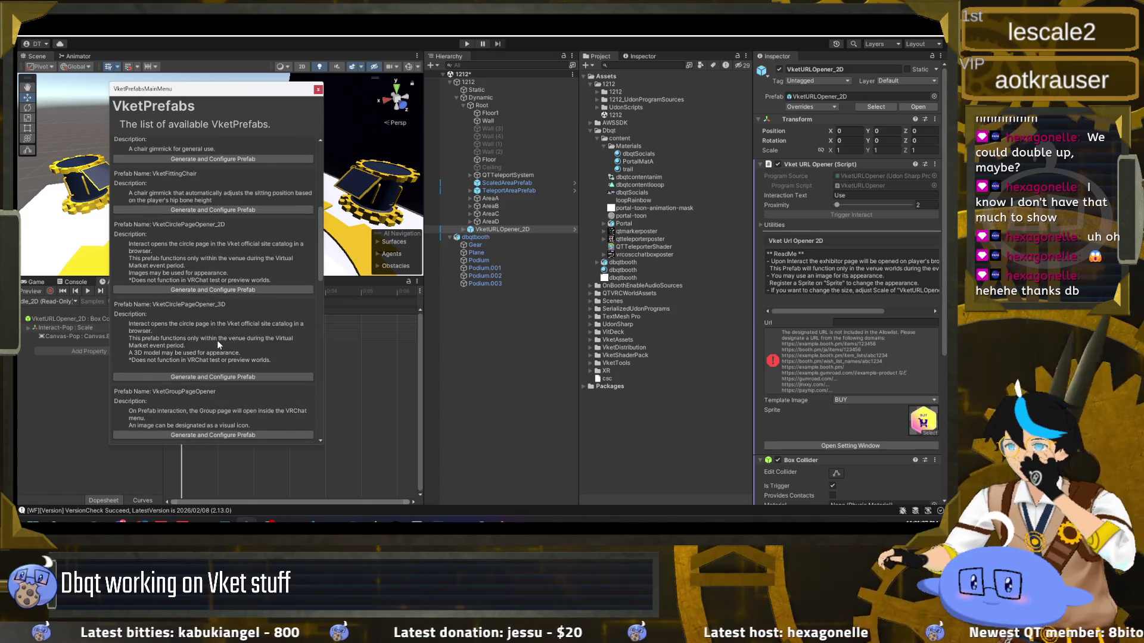
scroll(218, 340, up, 5)
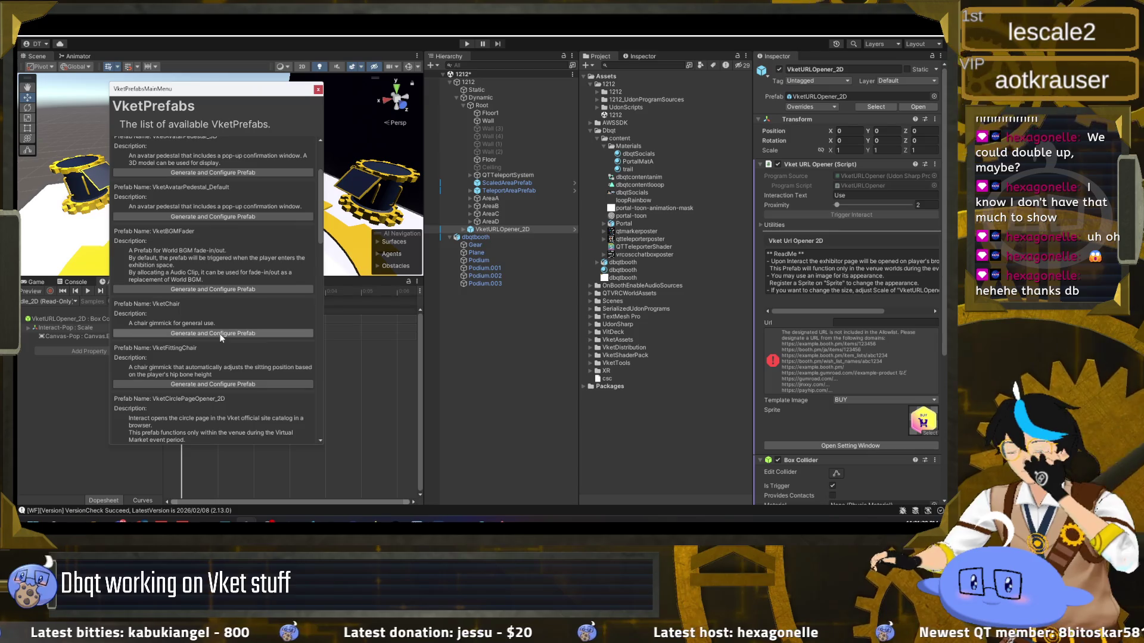
scroll(280, 187, up, 2)
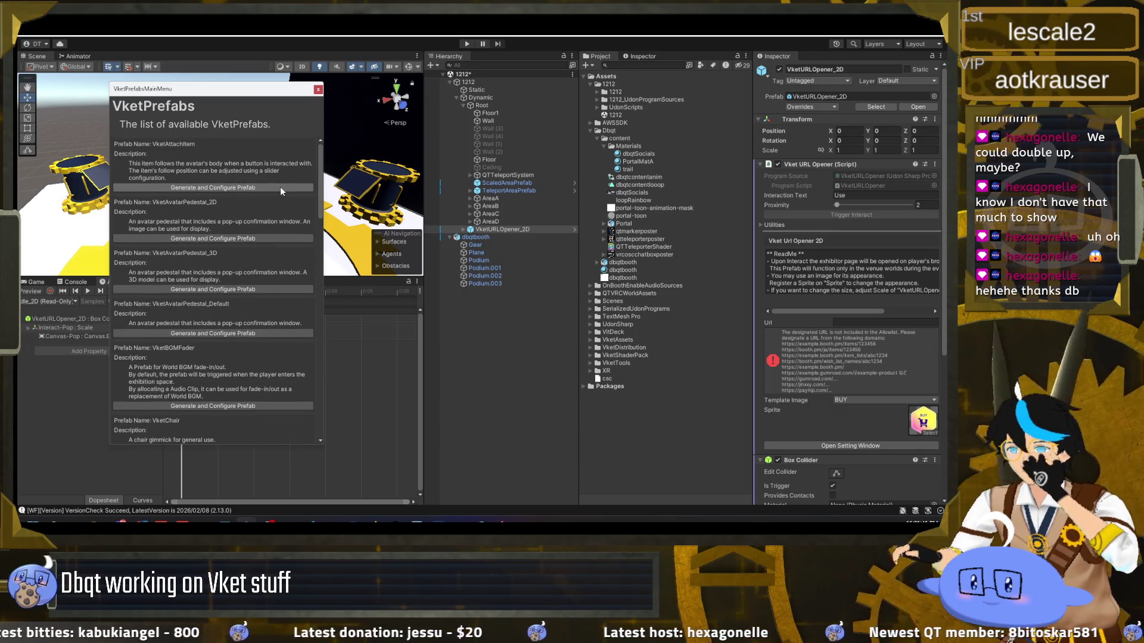
click(318, 89)
Rename the URL opener object to VketURLOpener_2DMarker
click(516, 229)
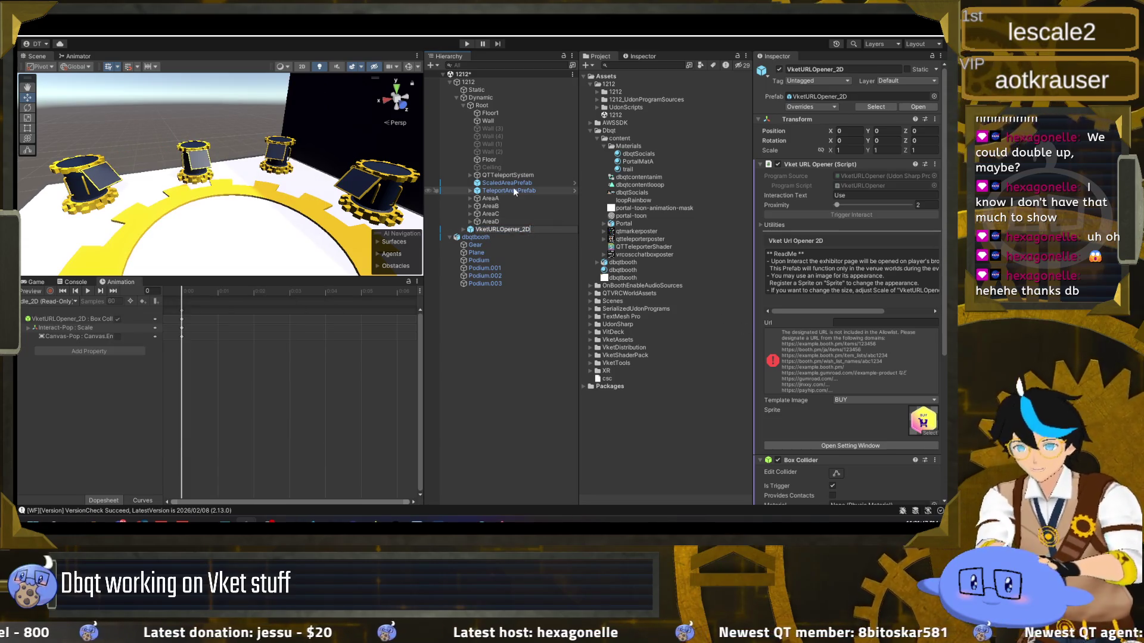
text(Marker)
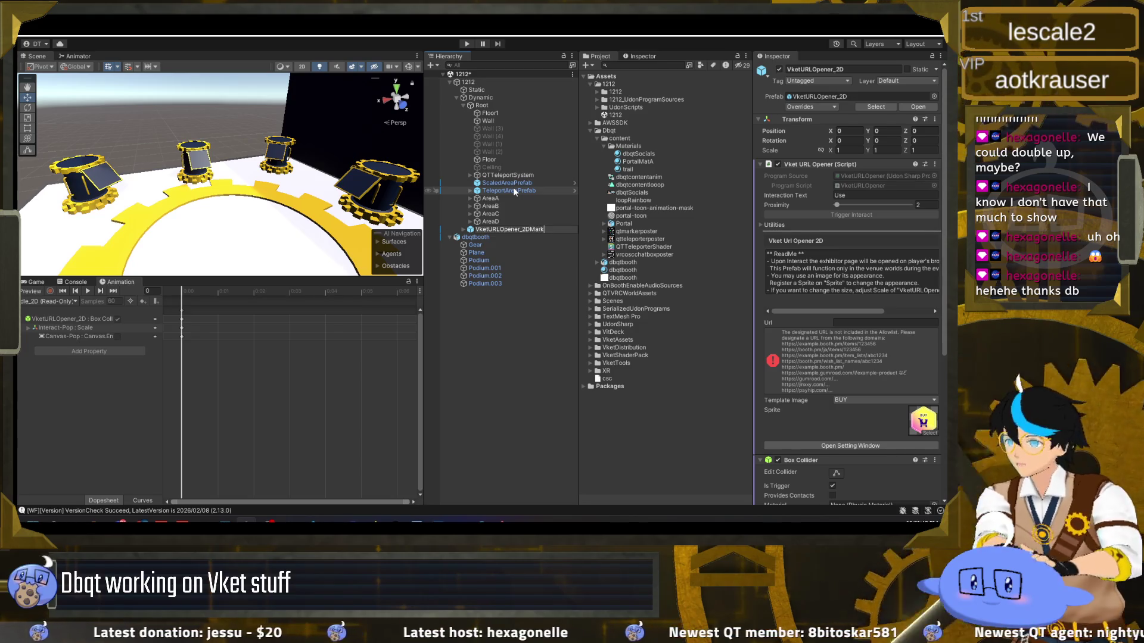
key(Return)
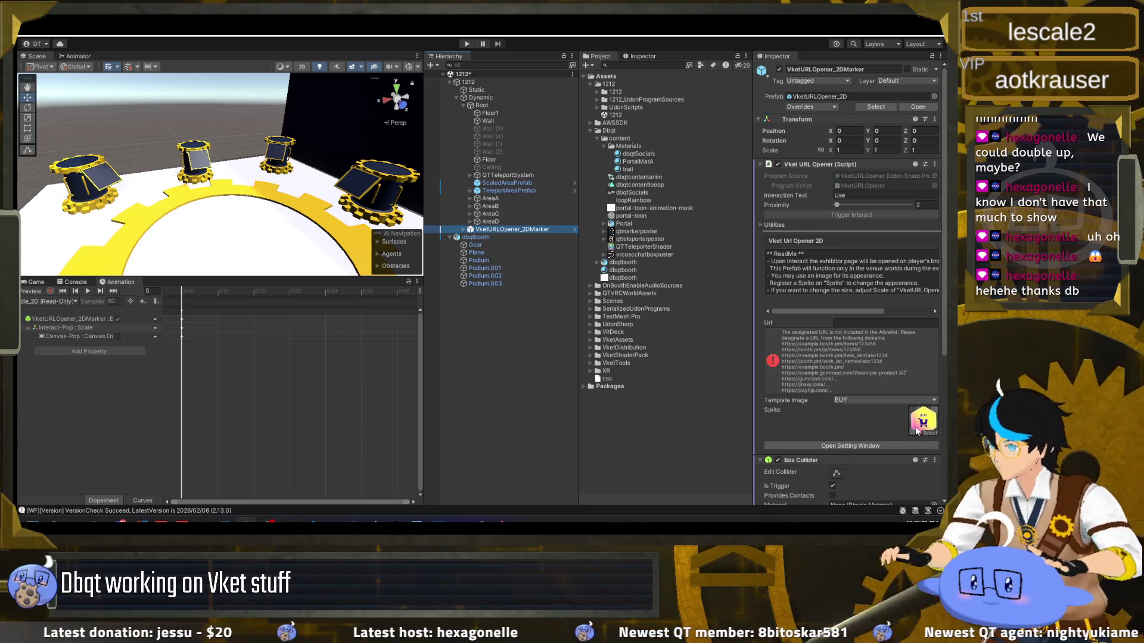
Assign qtmarkerposter as the opener's Sprite and frame the marker in the Scene view
drag(642, 234, 924, 420)
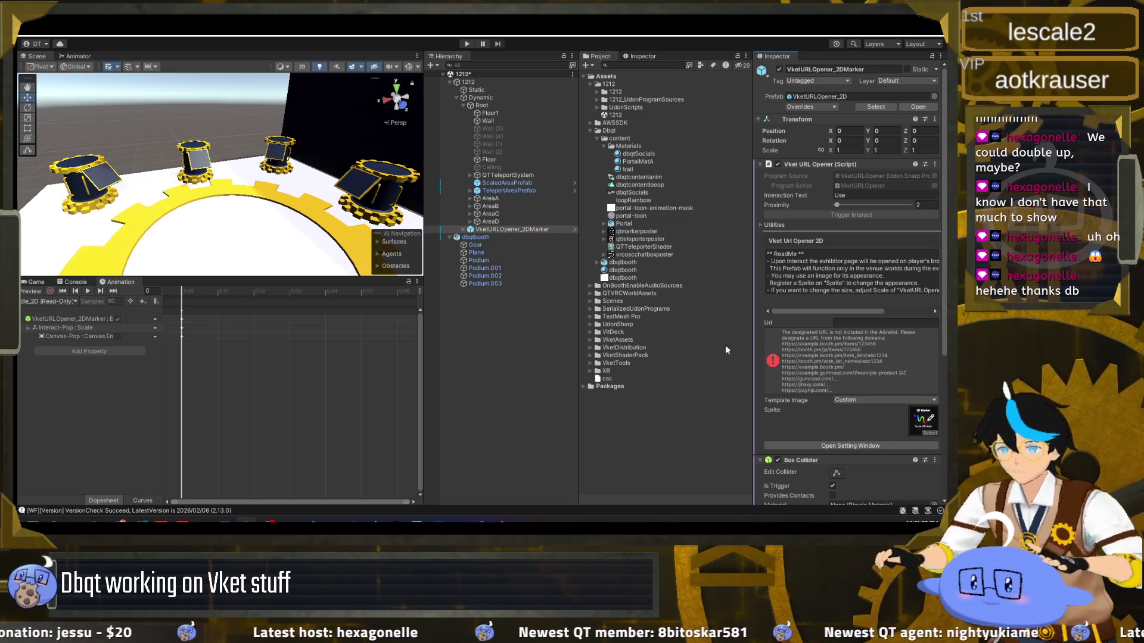
double_click(502, 230)
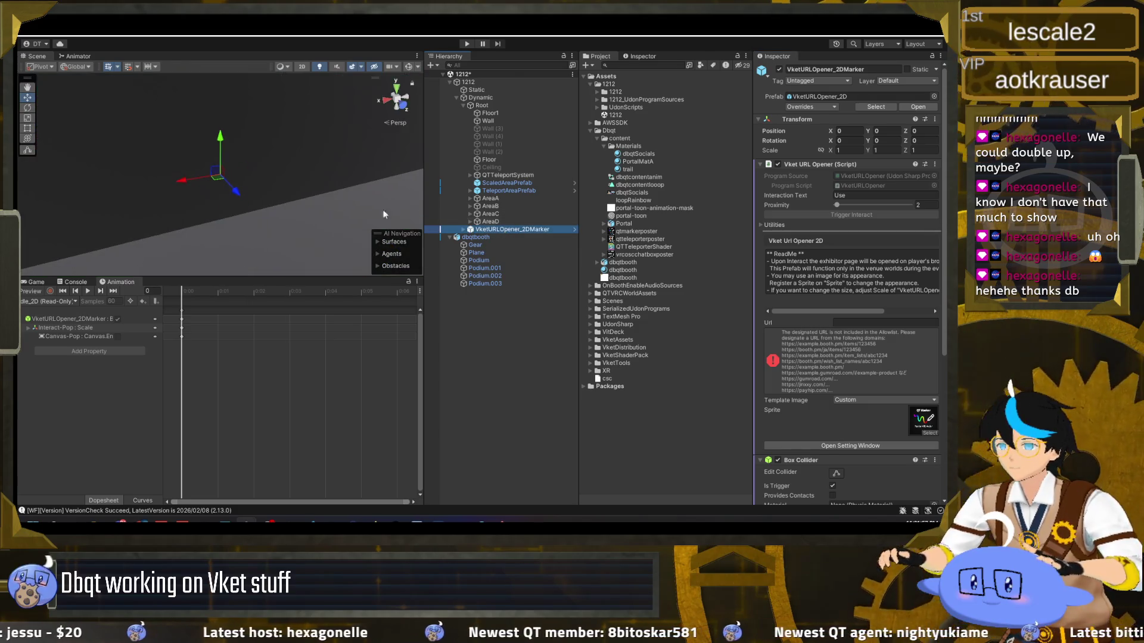
scroll(237, 187, down, 4)
scroll(236, 186, down, 4)
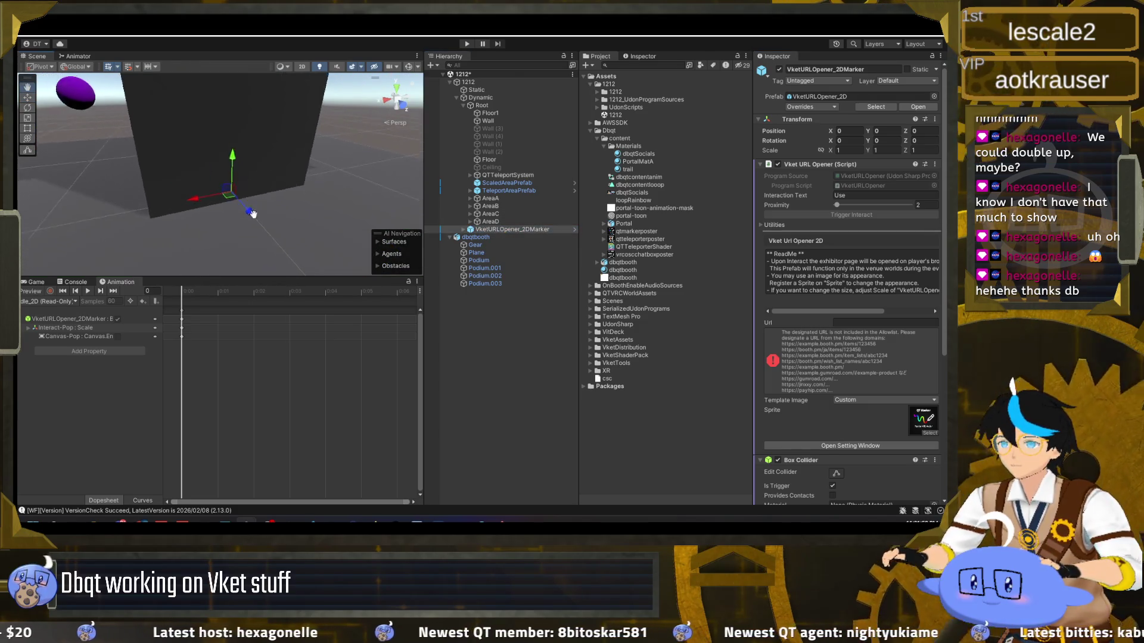
mouse_move(294, 259)
mouse_down()
mouse_move(280, 238)
mouse_move(300, 195)
mouse_move(277, 262)
mouse_move(212, 126)
mouse_move(286, 157)
mouse_move(196, 159)
mouse_move(176, 136)
mouse_move(206, 174)
mouse_move(138, 168)
mouse_move(116, 152)
mouse_move(159, 99)
mouse_move(166, 173)
mouse_move(166, 137)
mouse_up()
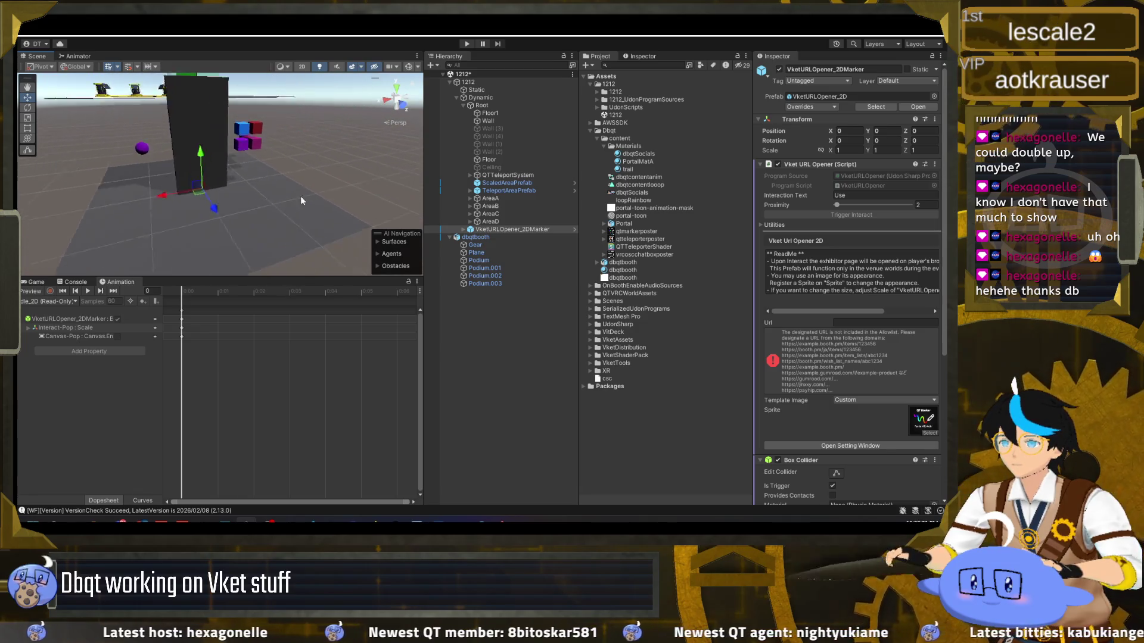
scroll(166, 137, up, 4)
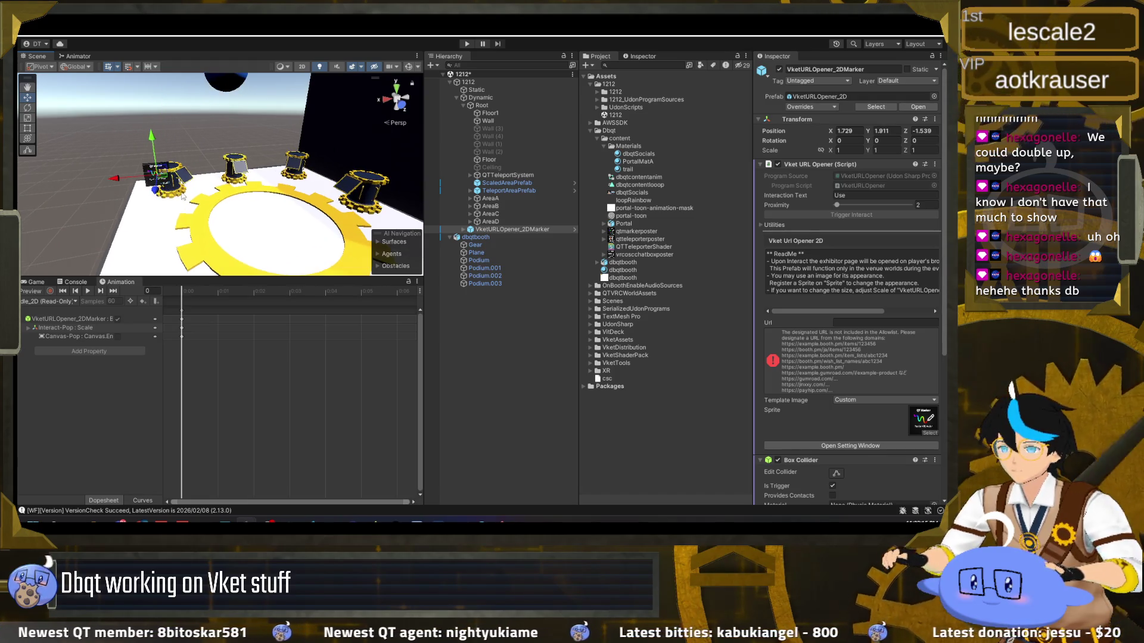
Nudge the marker along X to 1.511 and set its X rotation to -45 degrees
drag(117, 180, 149, 179)
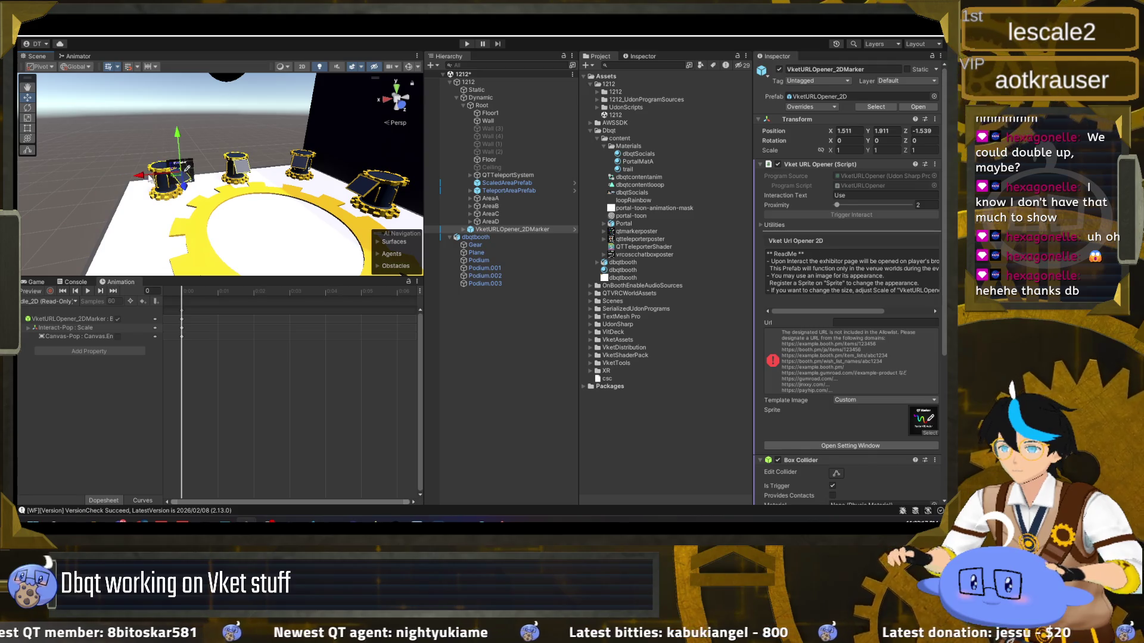
scroll(212, 192, up, 3)
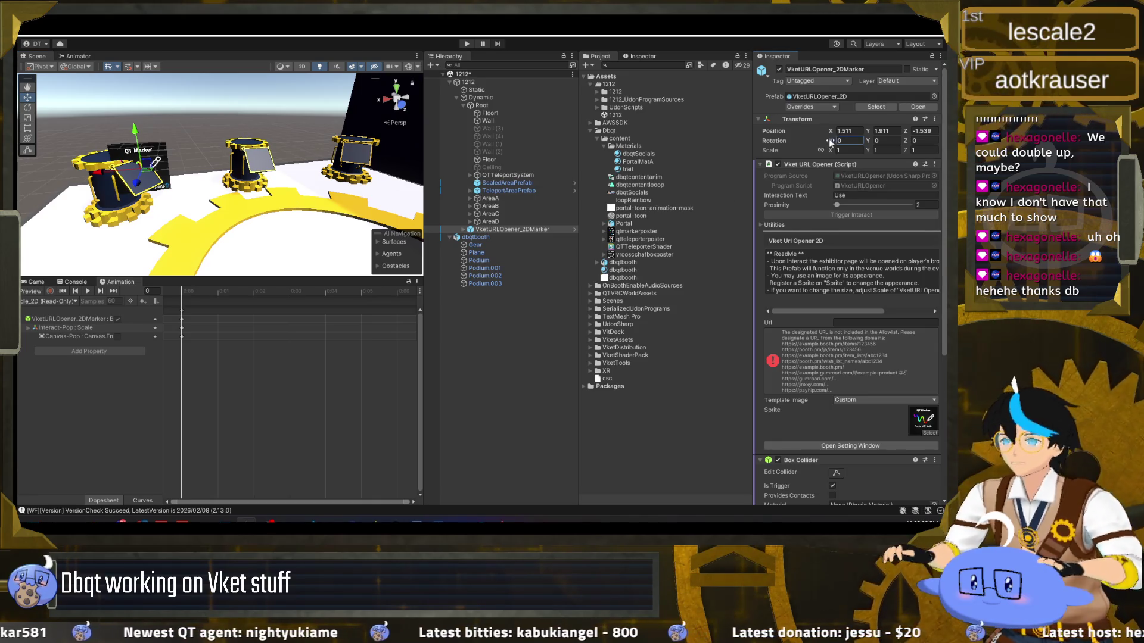
drag(921, 145, 838, 138)
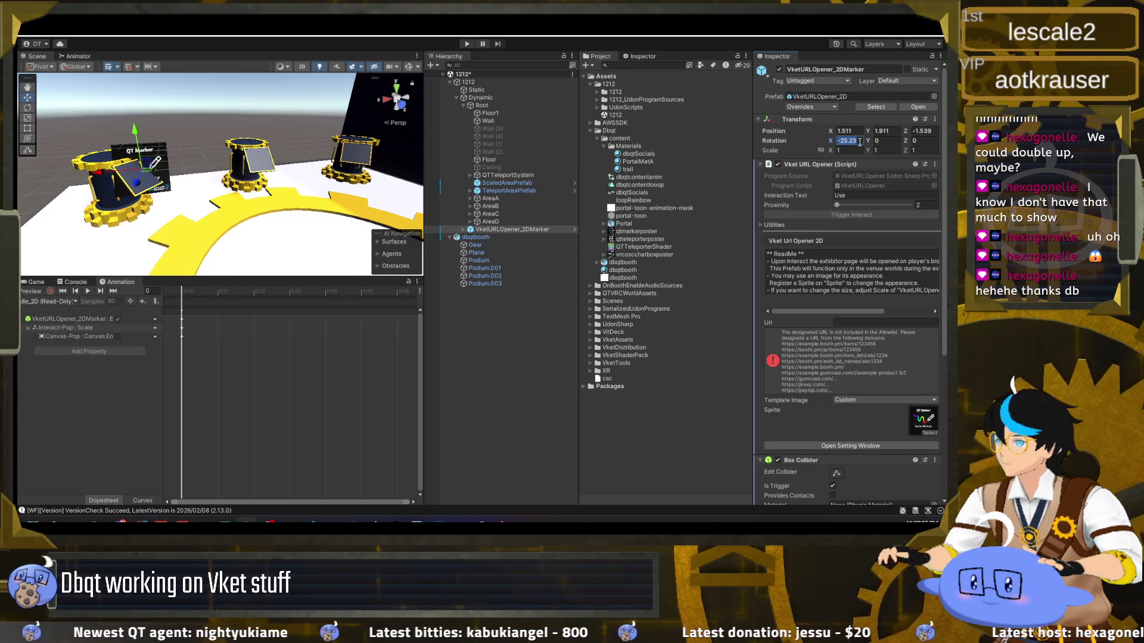
text(45)
key(Return)
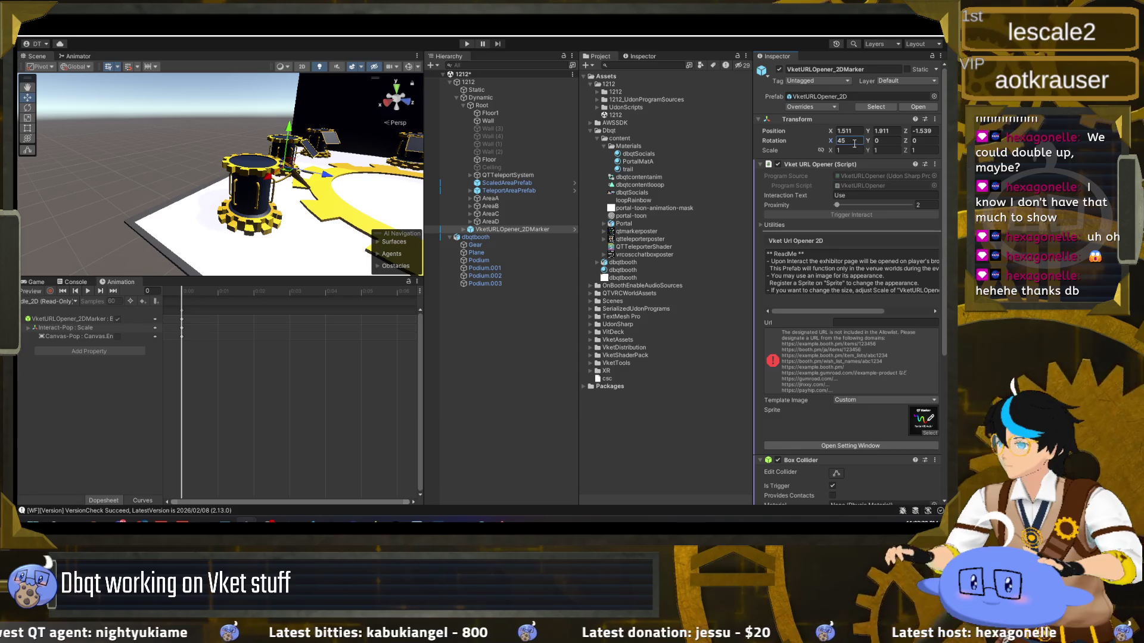
text(-45)
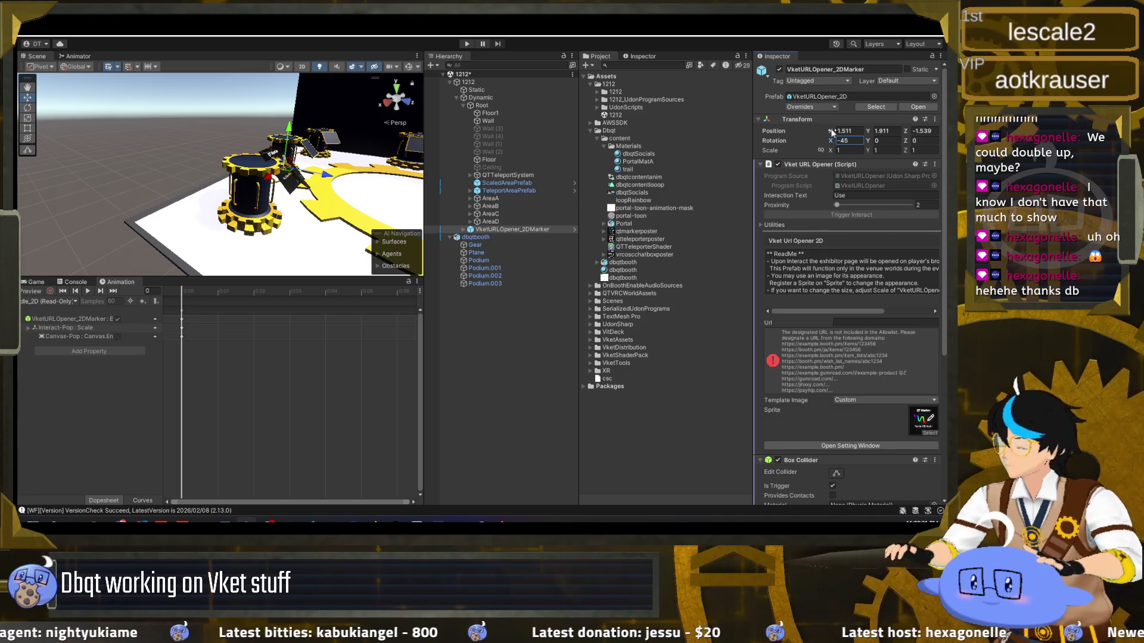
drag(259, 136, 182, 148)
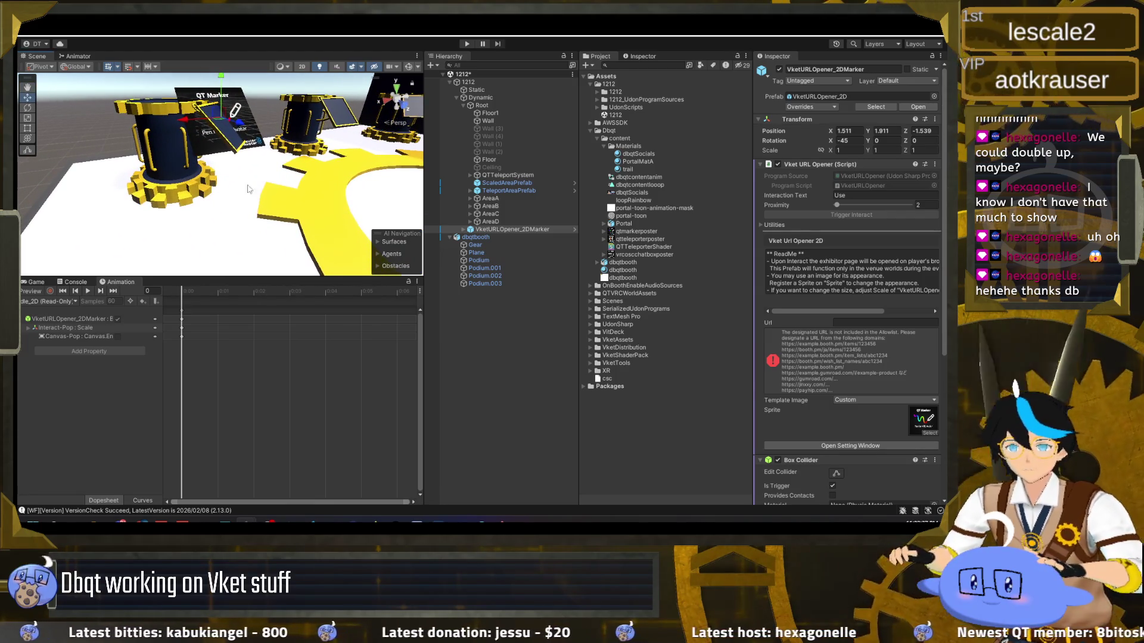
drag(249, 144, 237, 180)
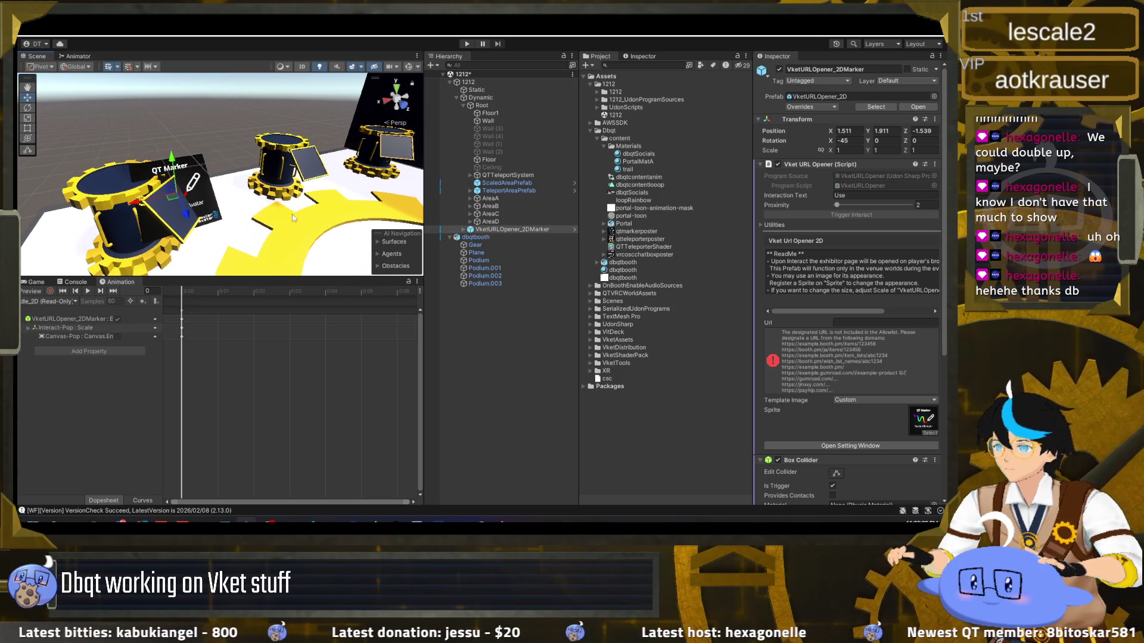
click(487, 260)
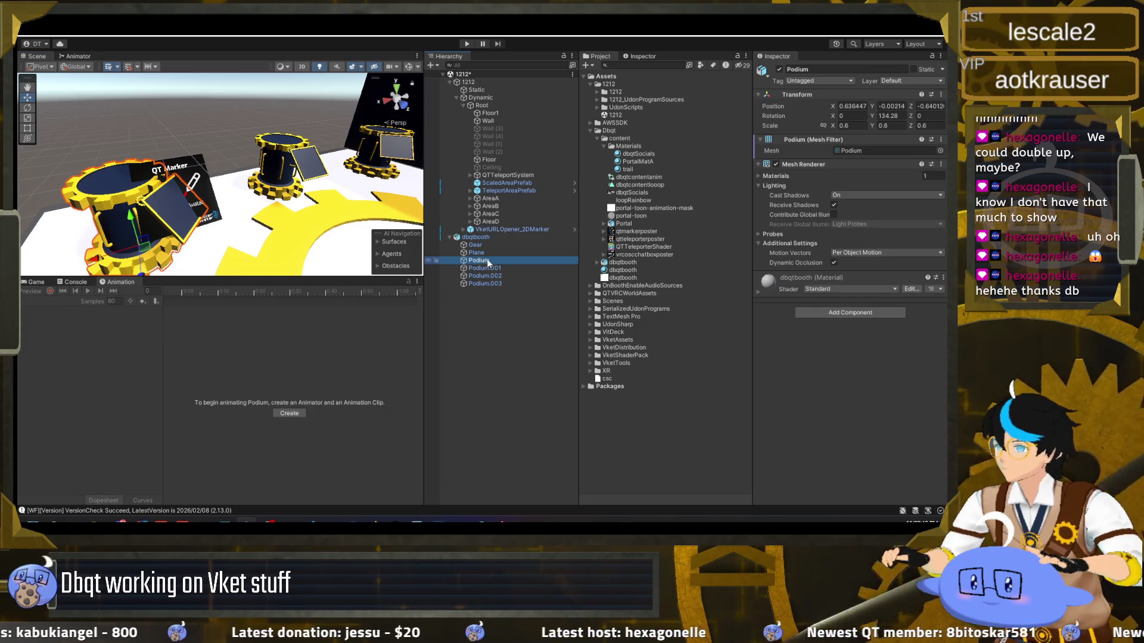
Move dbqtbooth up the Hierarchy, look through AreaA to AreaD, and expand AreaA's children
mouse_move(488, 237)
mouse_down()
mouse_move(516, 183)
mouse_move(507, 228)
mouse_up()
double_click(491, 199)
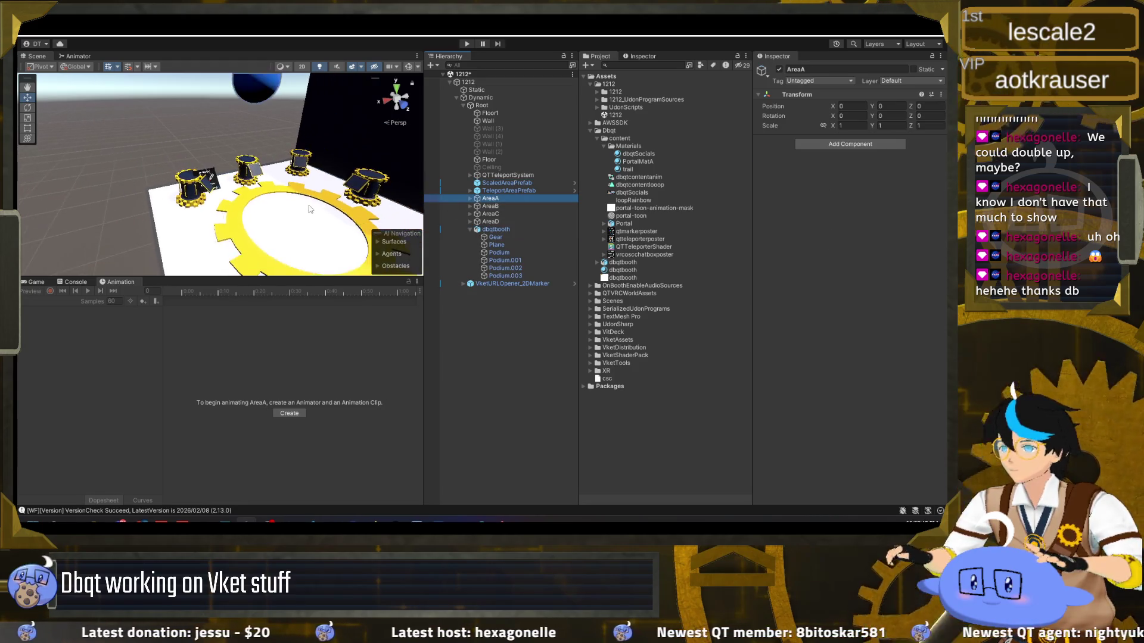
key(f)
click(501, 205)
key(Down)
key(Down)
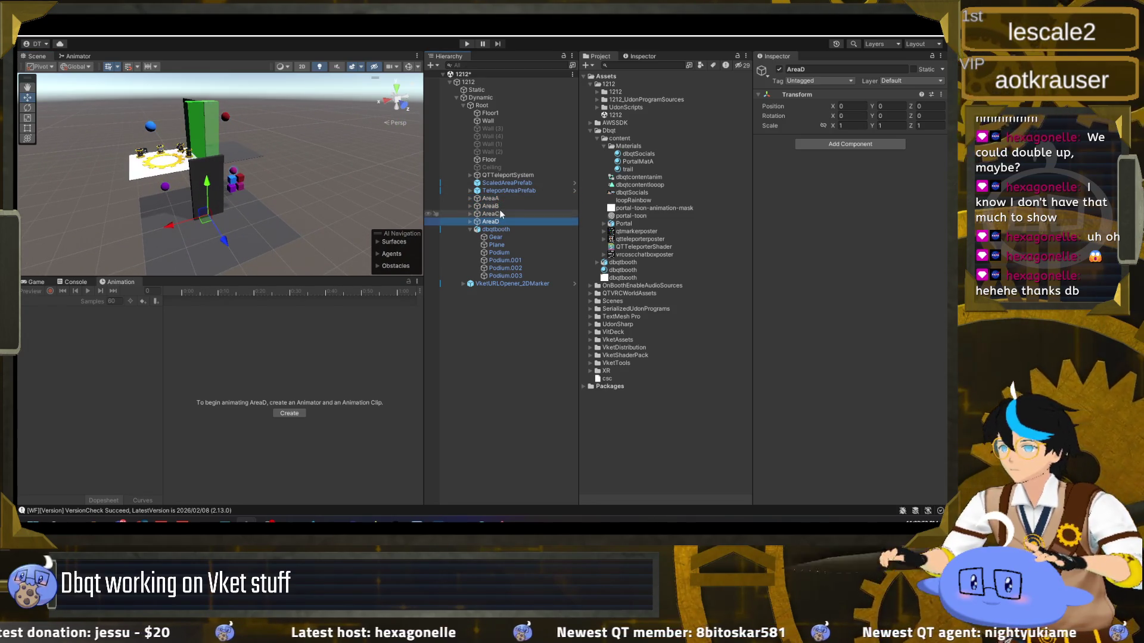
click(499, 199)
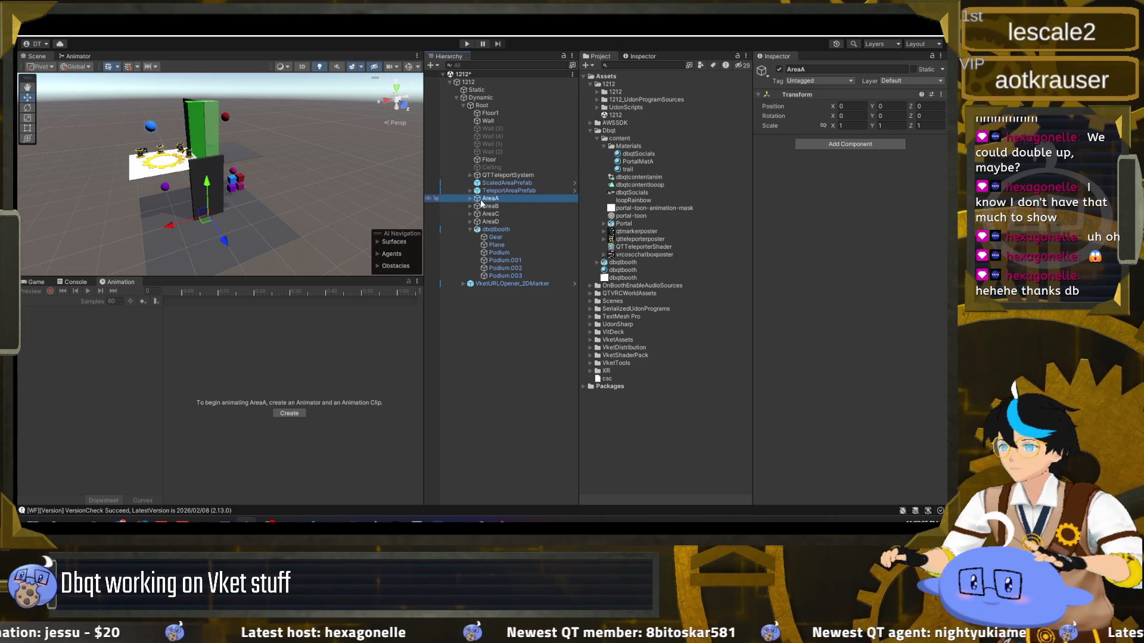
click(469, 198)
Rename AreaA to AreaDbqt, delete its Sphere, and parent dbqtbooth under AreaDbqt
click(494, 201)
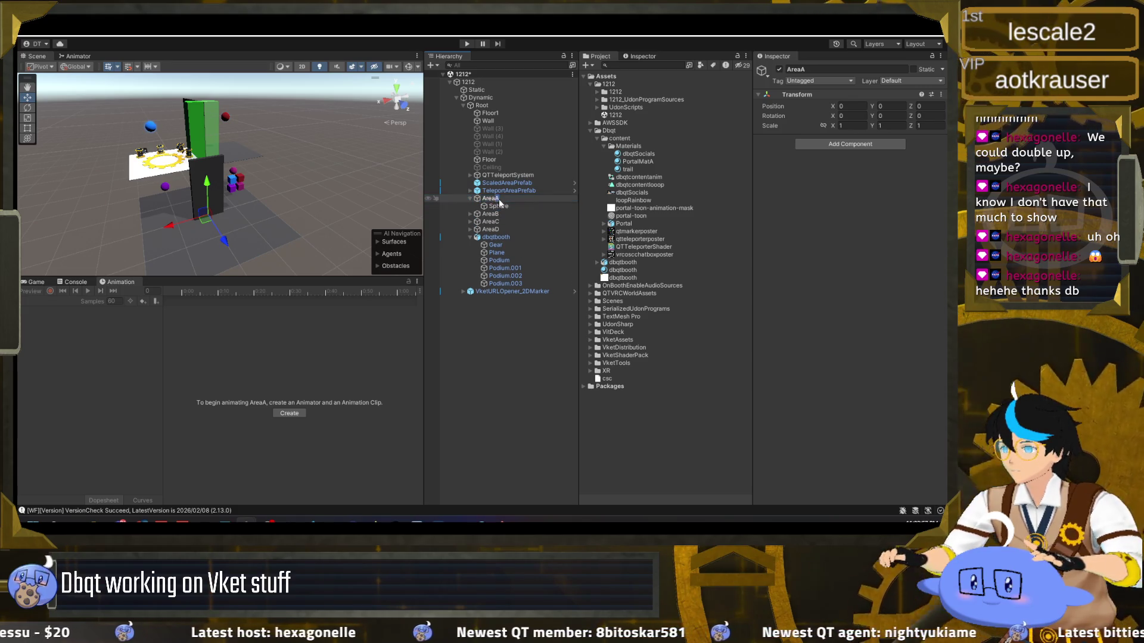
text(AreaDbqt)
key(Return)
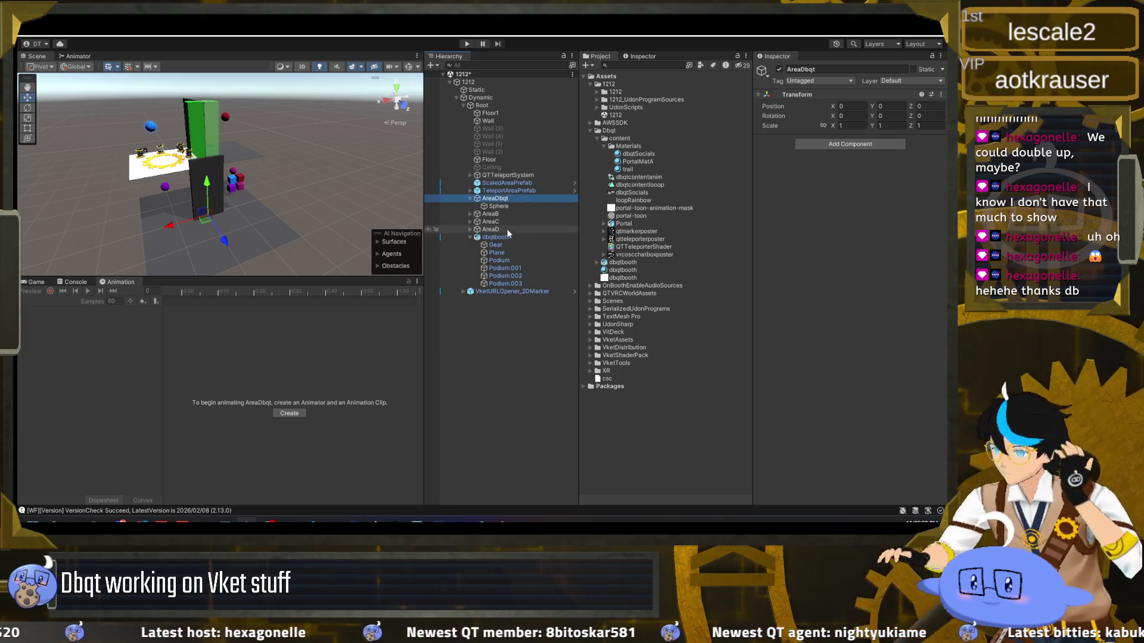
click(516, 207)
key(Delete)
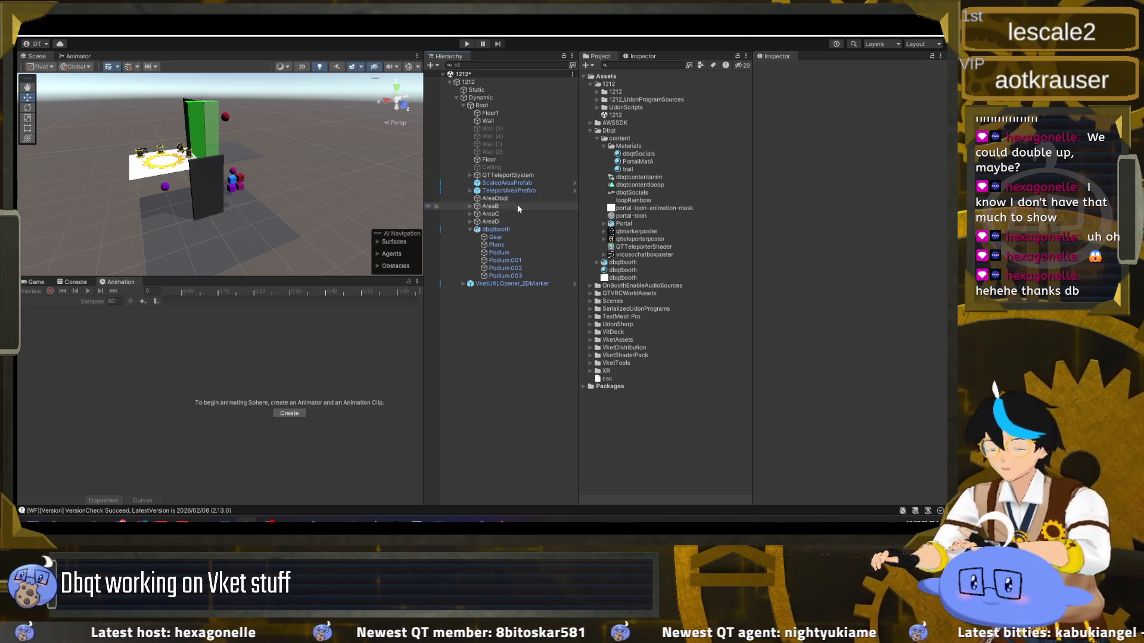
drag(510, 227, 516, 202)
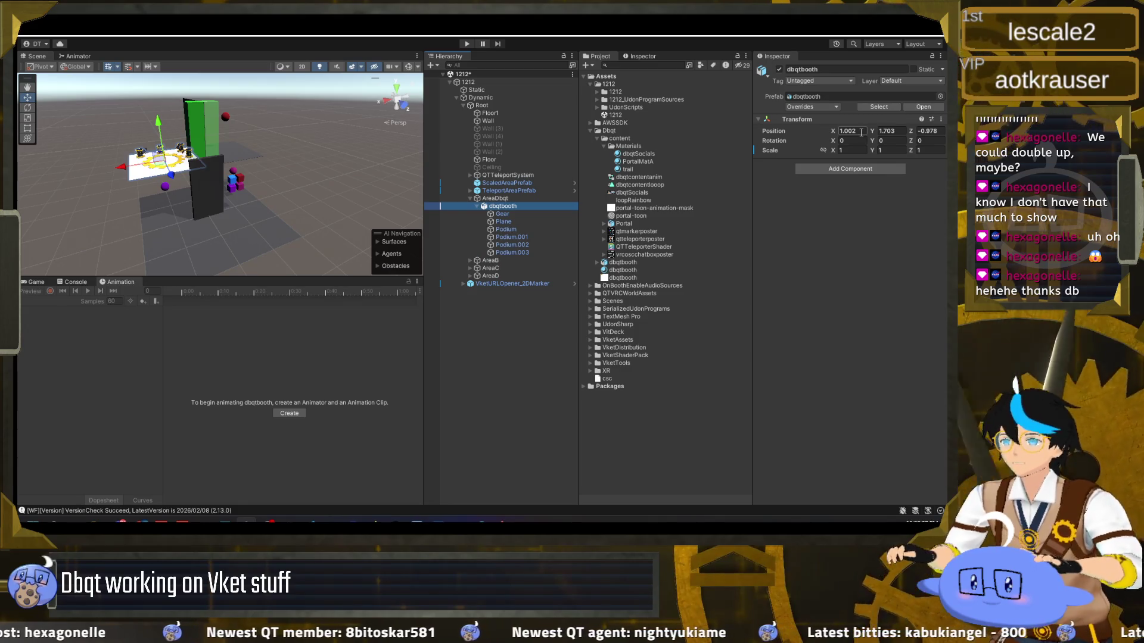
key(f)
drag(290, 166, 268, 183)
Make VketURLOpener_2DMarker a child of the first Podium object
scroll(268, 184, down, 5)
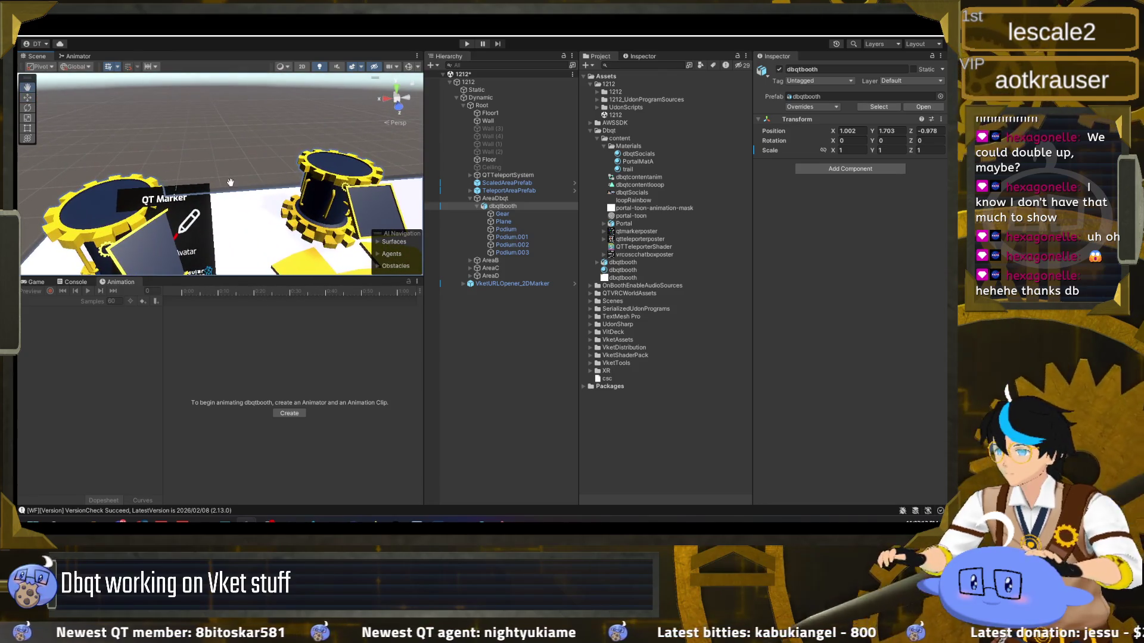
scroll(133, 183, up, 5)
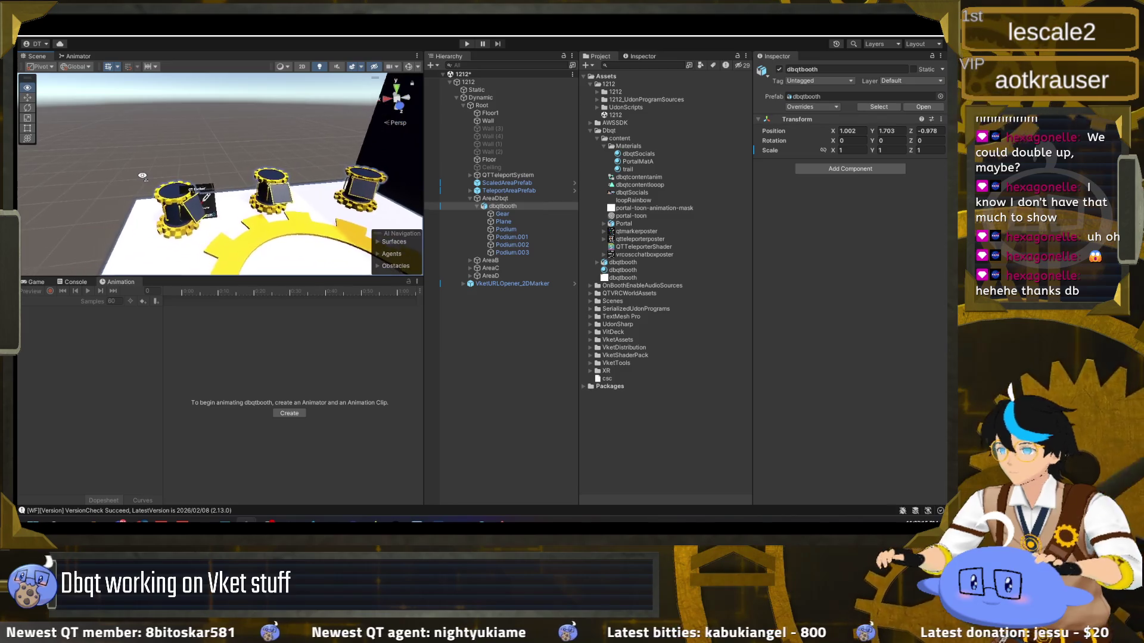
click(516, 281)
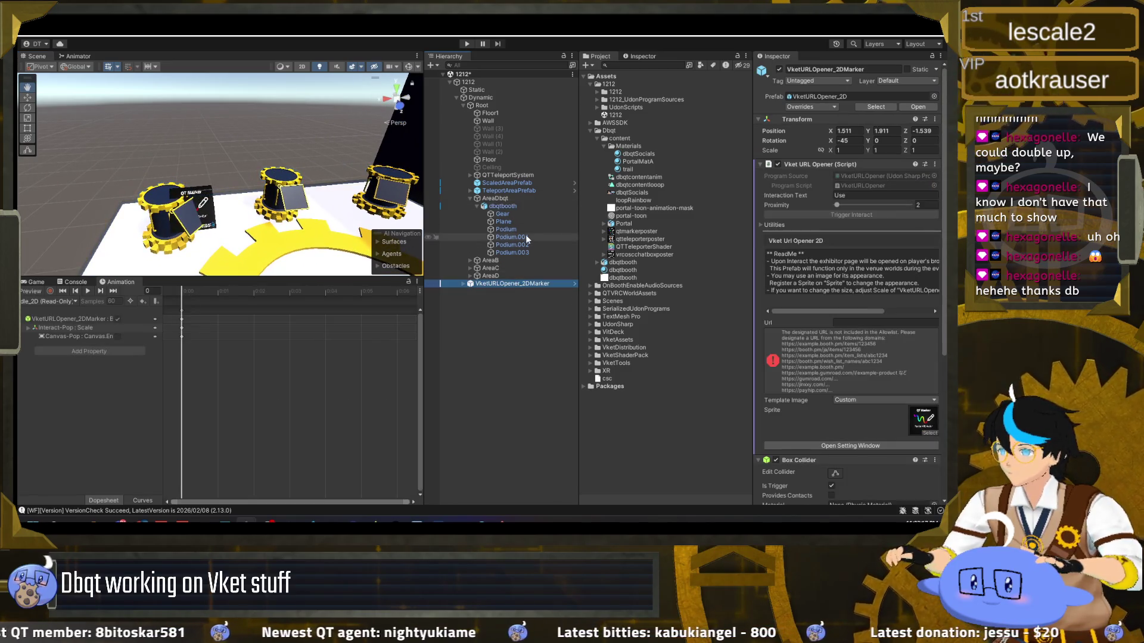
click(525, 229)
drag(511, 282, 506, 230)
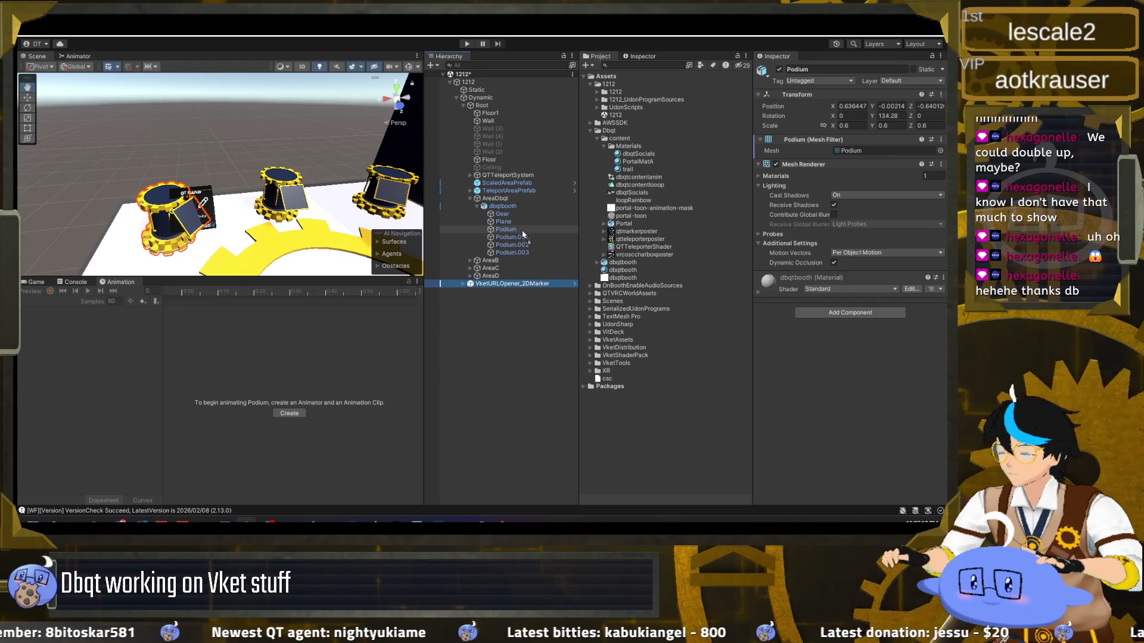
Set the marker's Y rotation to 180
click(877, 140)
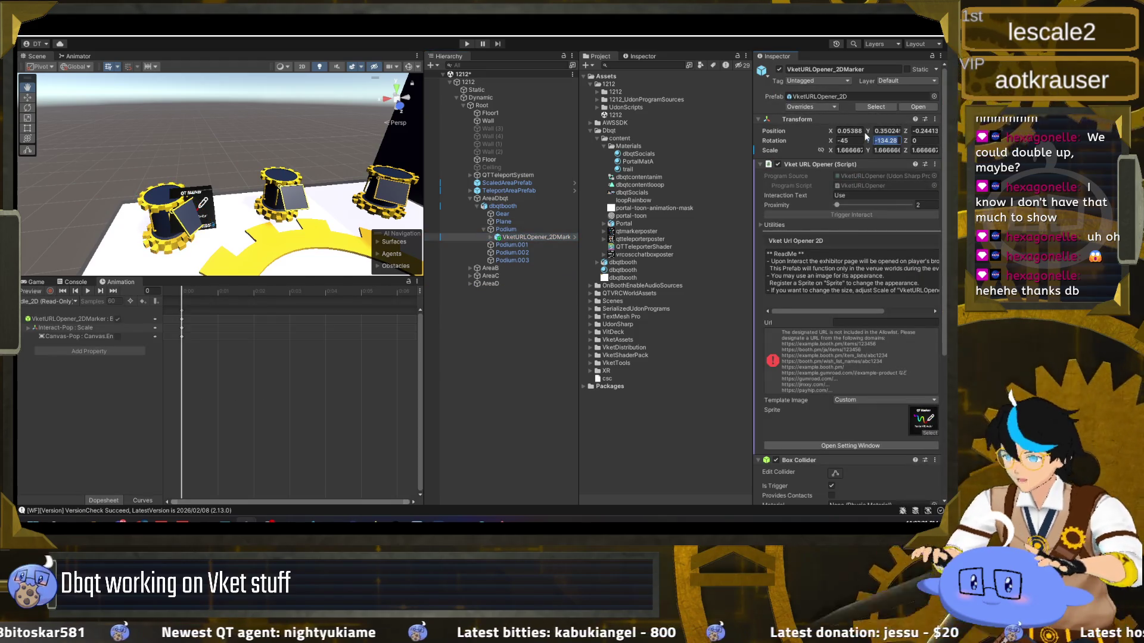
text(0)
drag(293, 249, 244, 218)
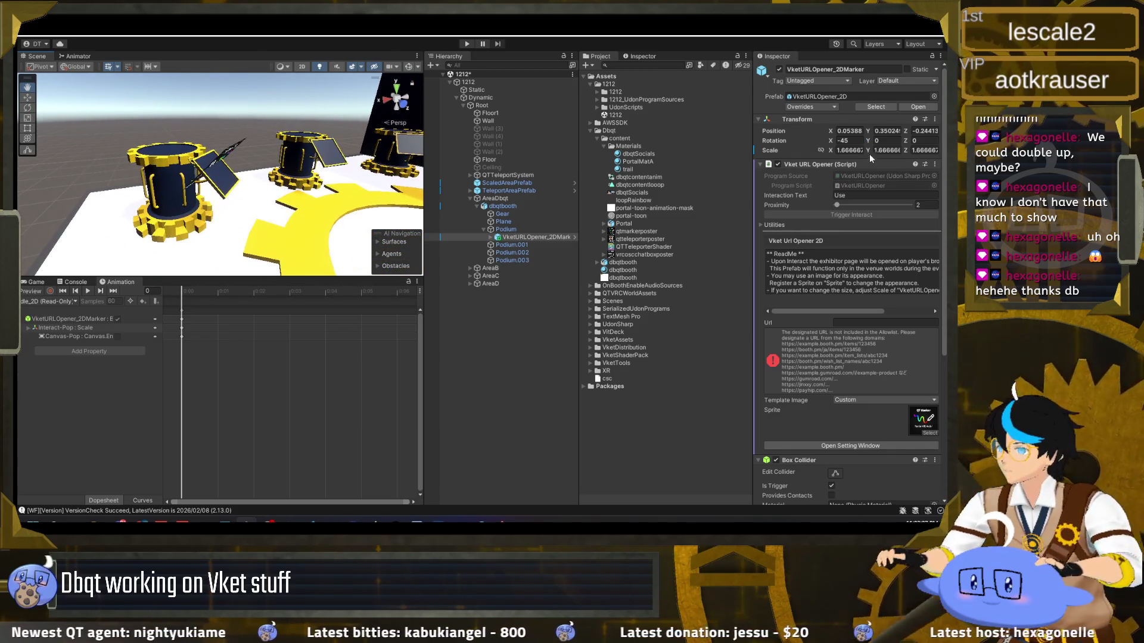
text(180)
key(Return)
key(f)
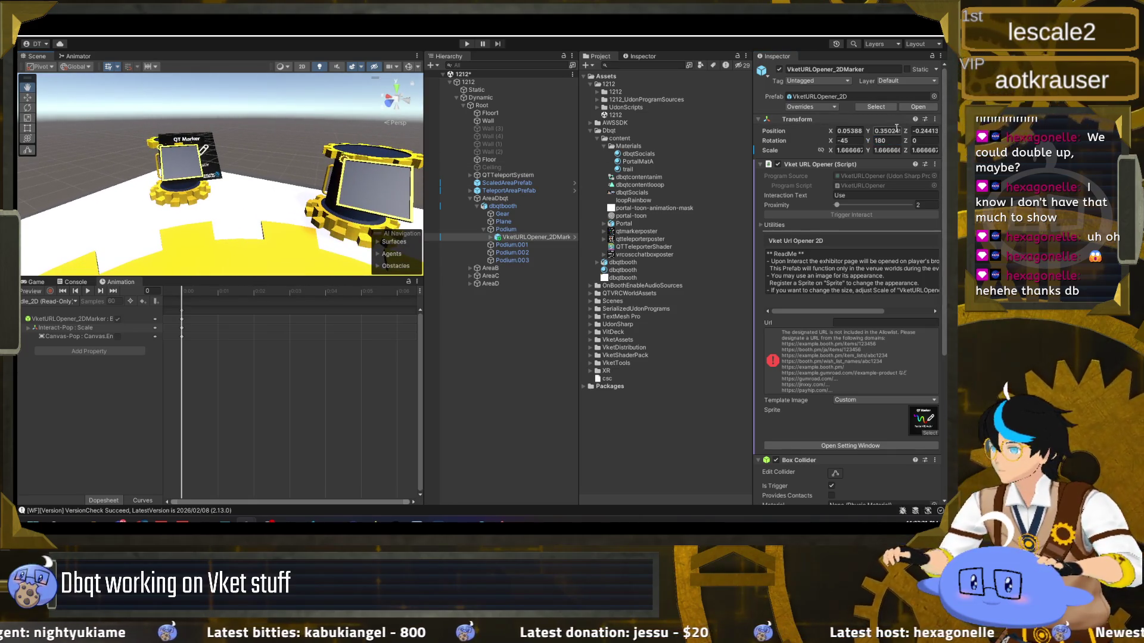
Zero the marker's X, Y and Z position, then raise it slightly to Y 0.285
text(0)
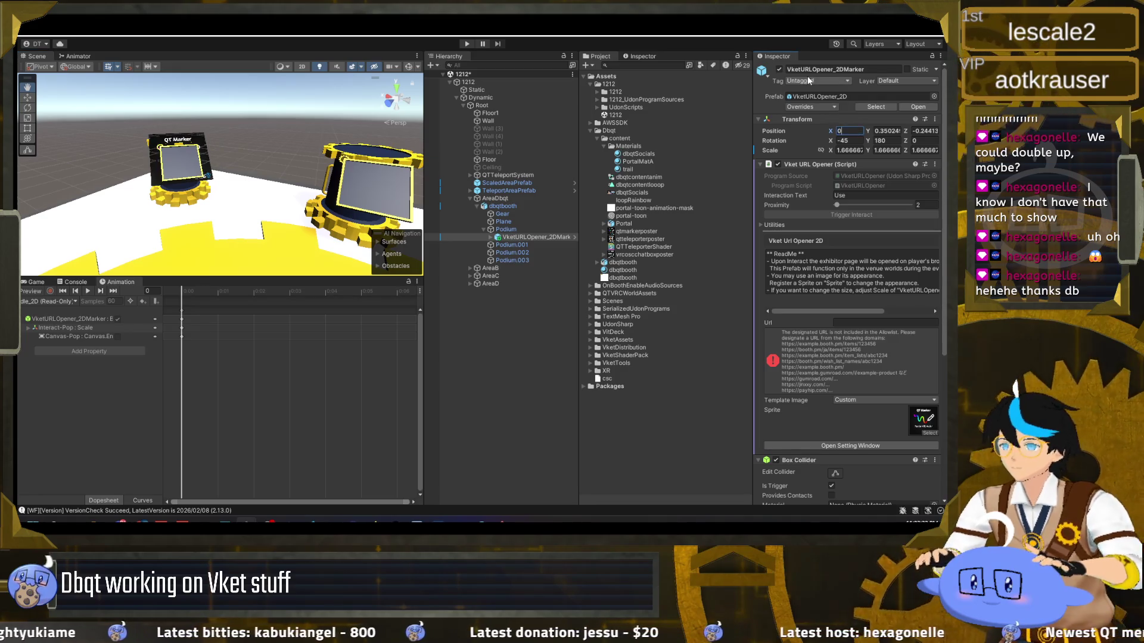
key(Tab)
key(Tab)
text(0)
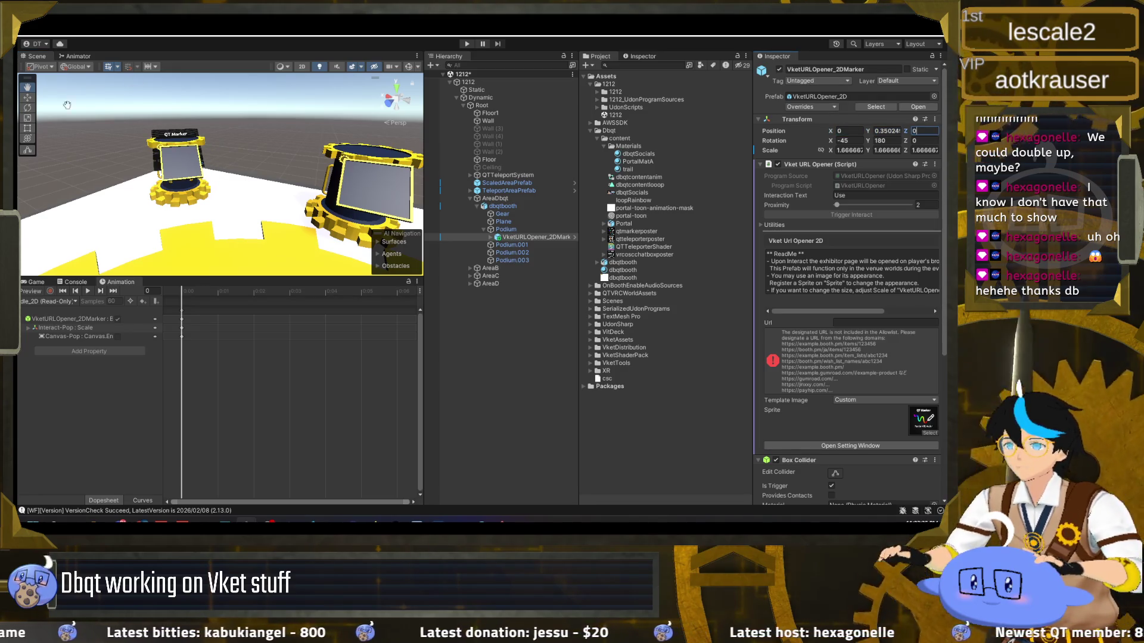
click(881, 131)
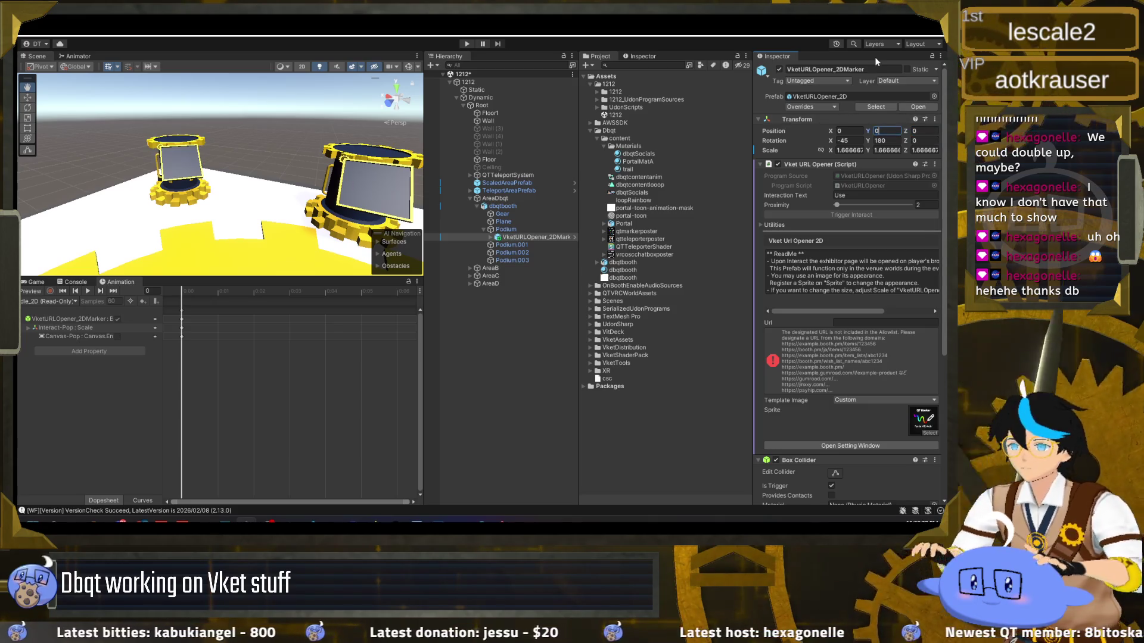
text(0)
drag(256, 179, 322, 197)
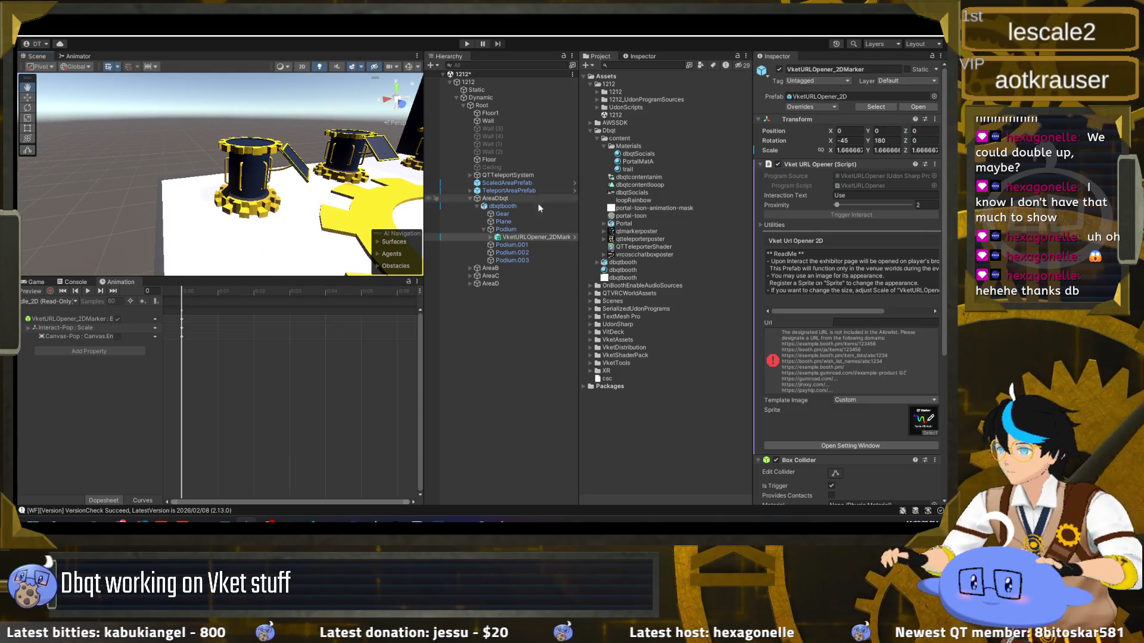
click(536, 237)
key(w)
drag(250, 156, 251, 140)
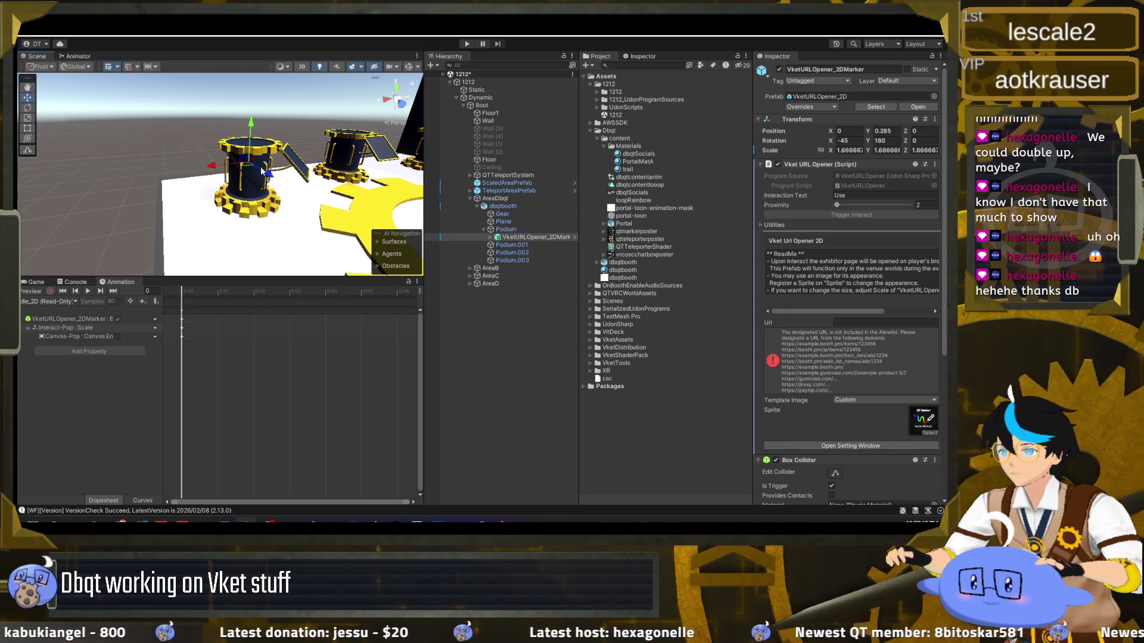
Switch handle orientation to Local and back to Global, and set the handle pivot to Center
click(83, 71)
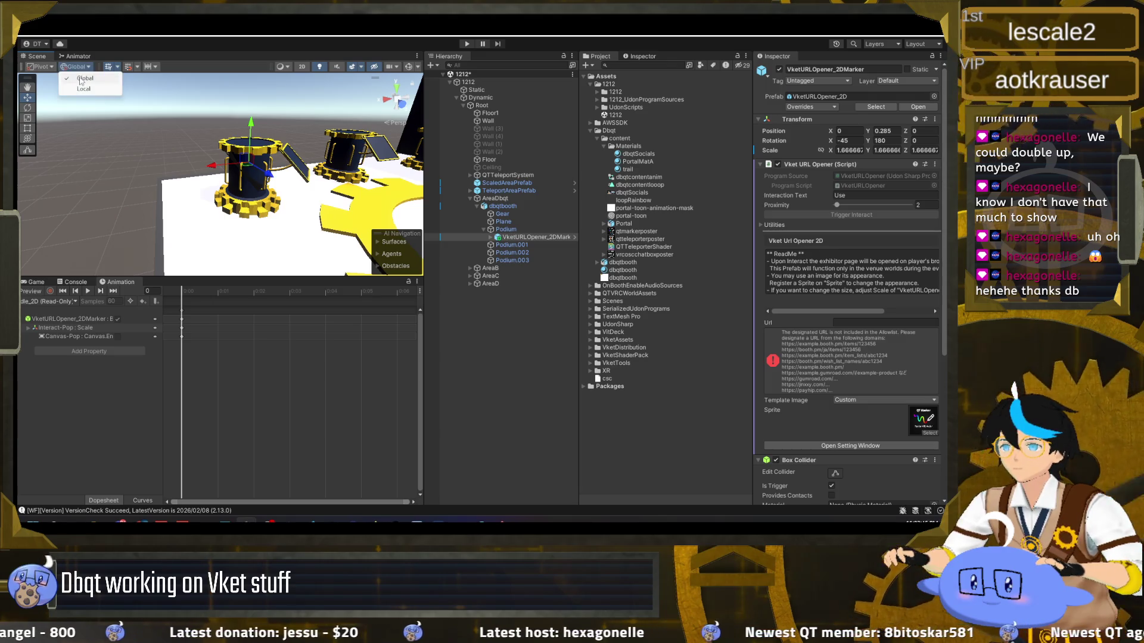
click(77, 89)
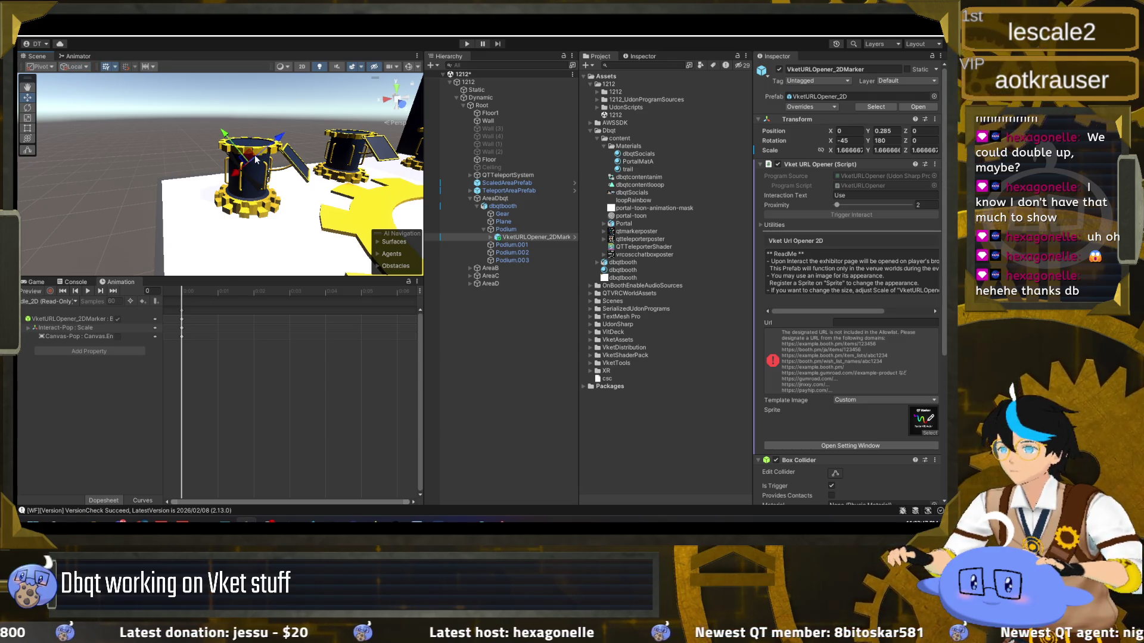
click(75, 66)
click(40, 67)
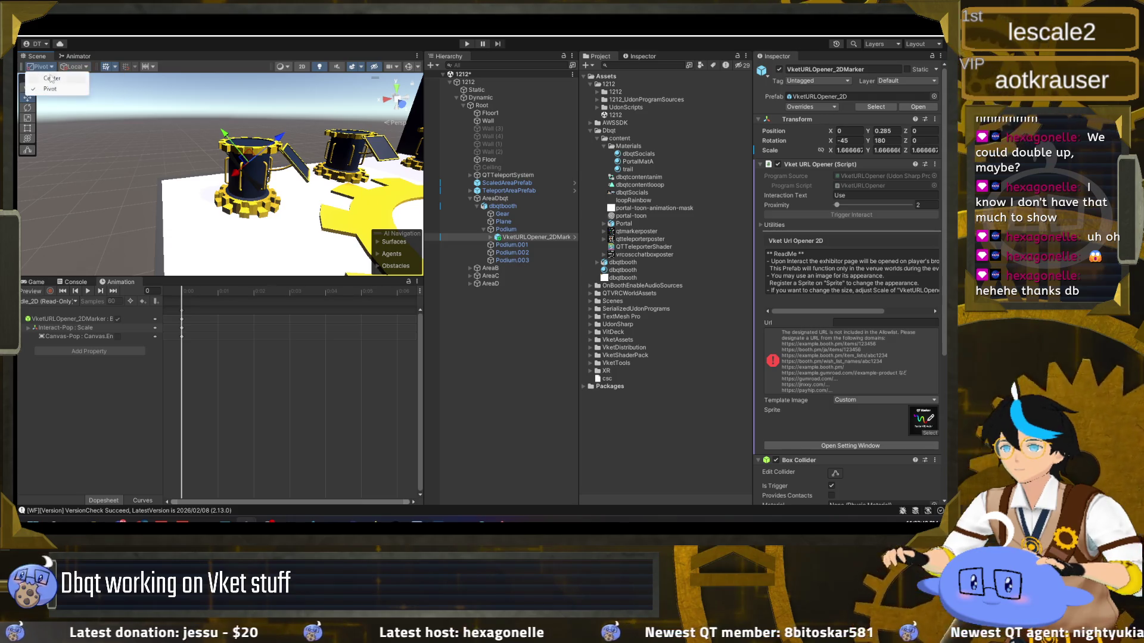
click(41, 77)
click(78, 68)
click(84, 77)
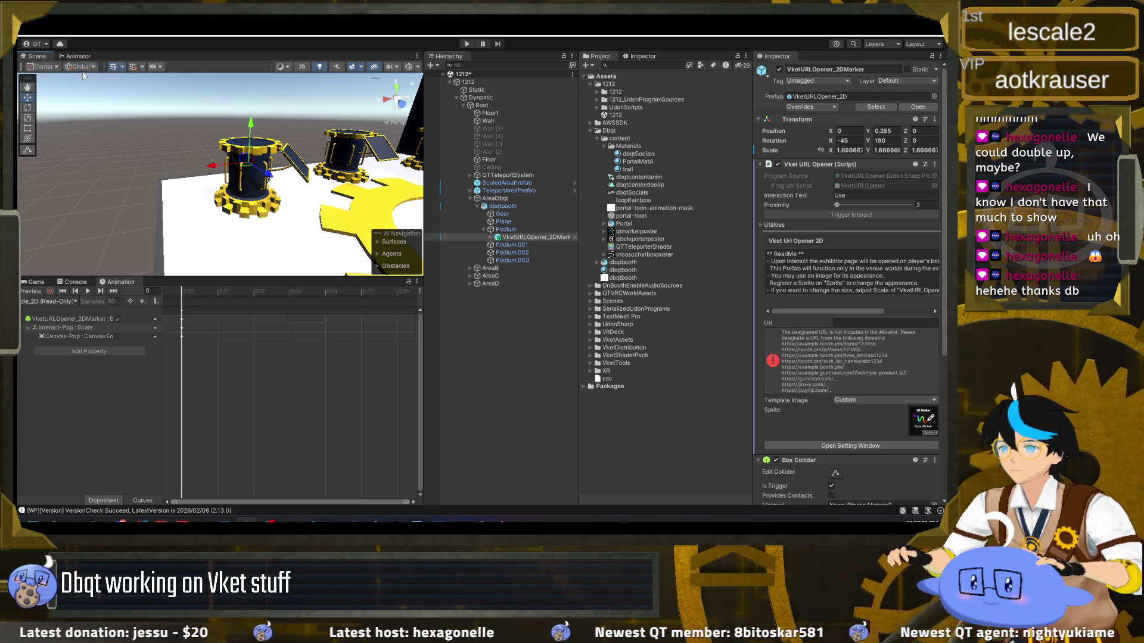
Move the QT Marker toward the podium's front and shrink it with the Scale tool
mouse_move(178, 179)
mouse_down()
mouse_move(160, 184)
mouse_move(220, 177)
mouse_up()
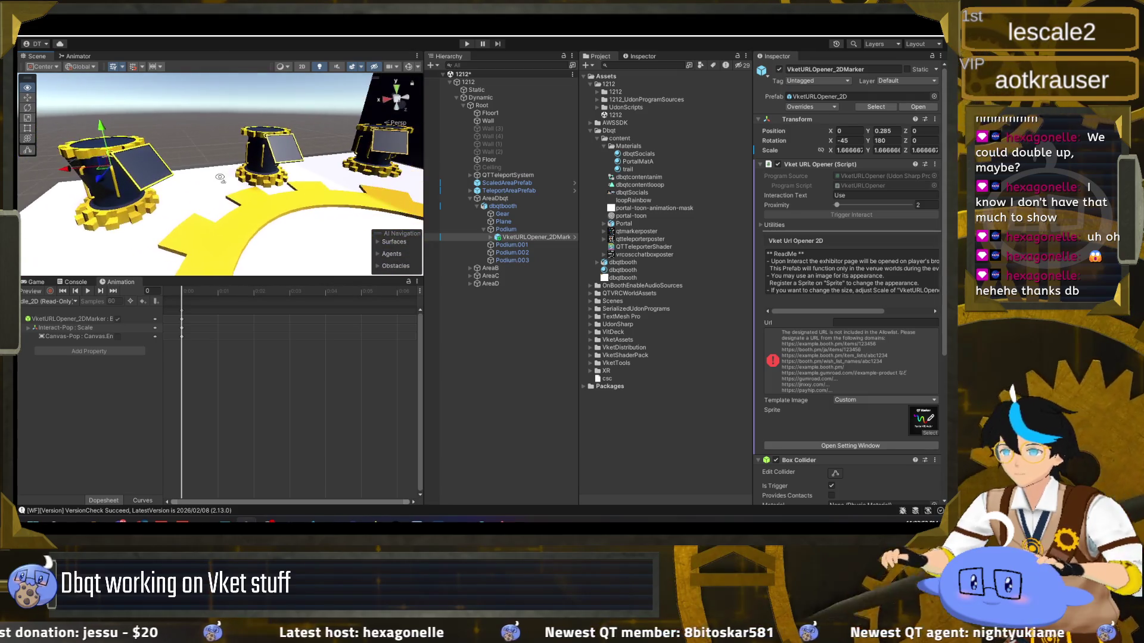
mouse_move(121, 172)
mouse_down()
mouse_move(159, 181)
mouse_move(142, 135)
mouse_up()
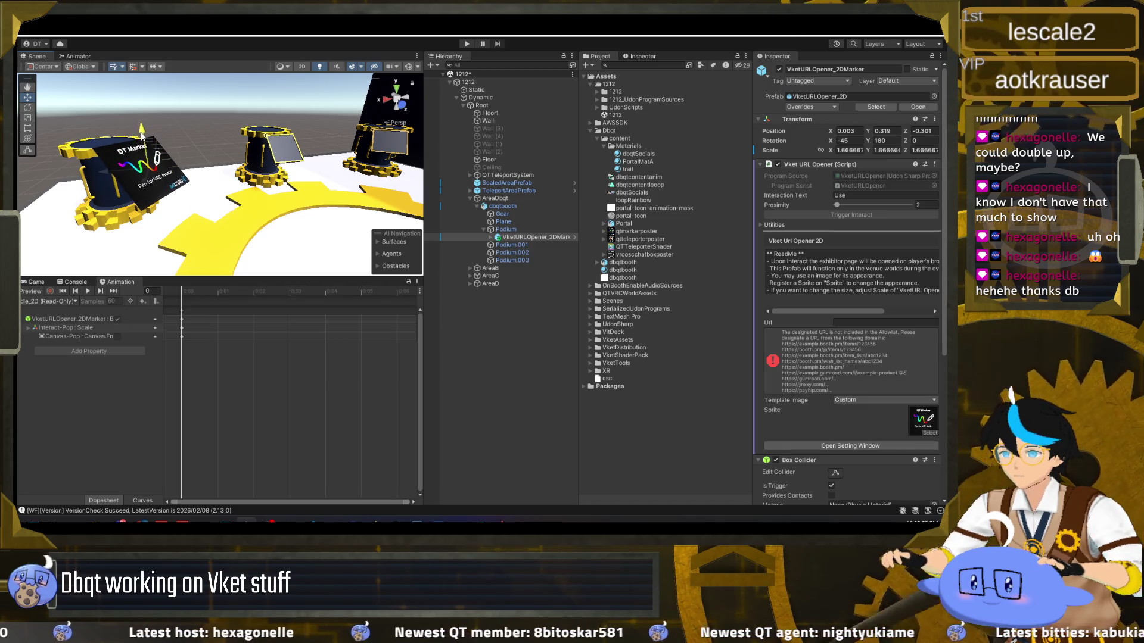
key(f)
scroll(228, 175, down, 5)
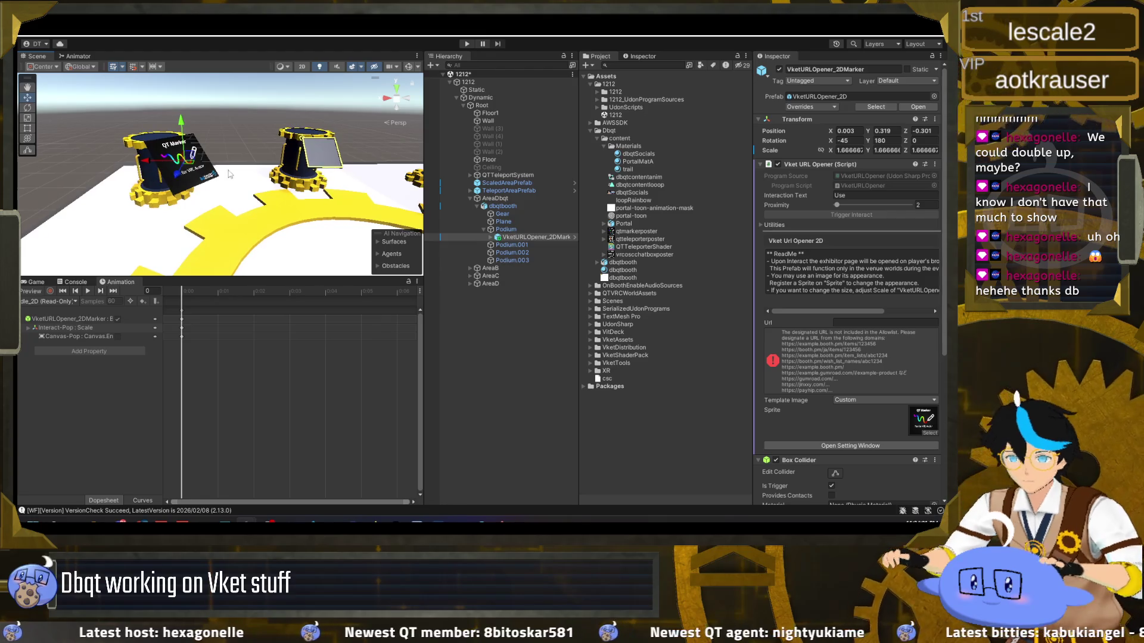
key(r)
drag(184, 164, 180, 177)
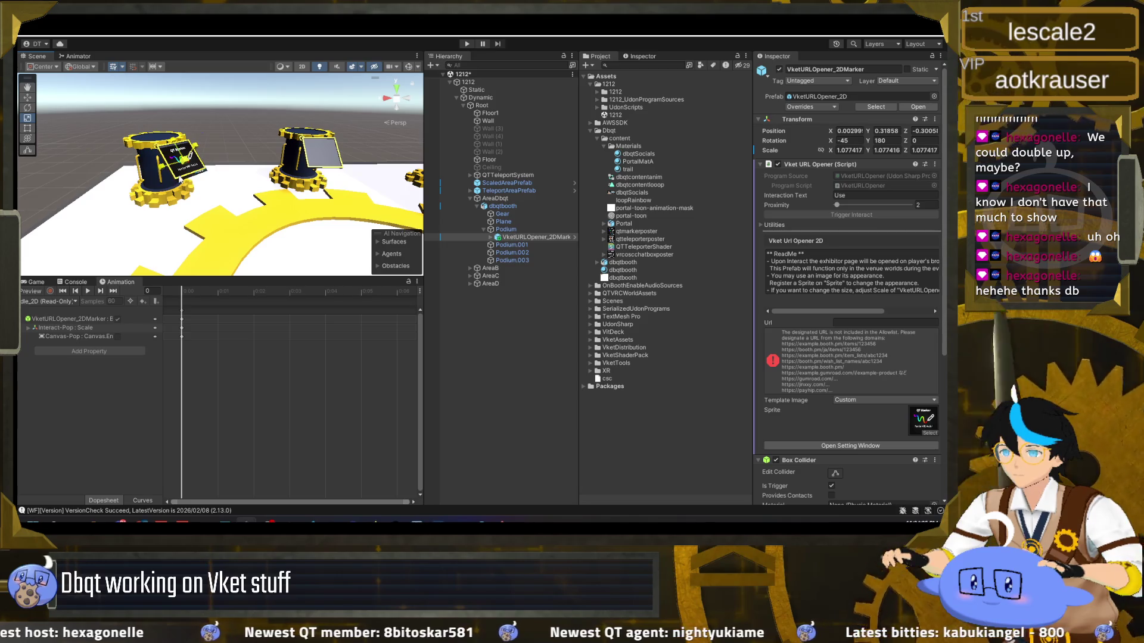
scroll(180, 177, up, 3)
key(f)
Raise the marker along its own up axis and nudge it sideways to centre it
key(w)
key(x)
drag(196, 164, 188, 157)
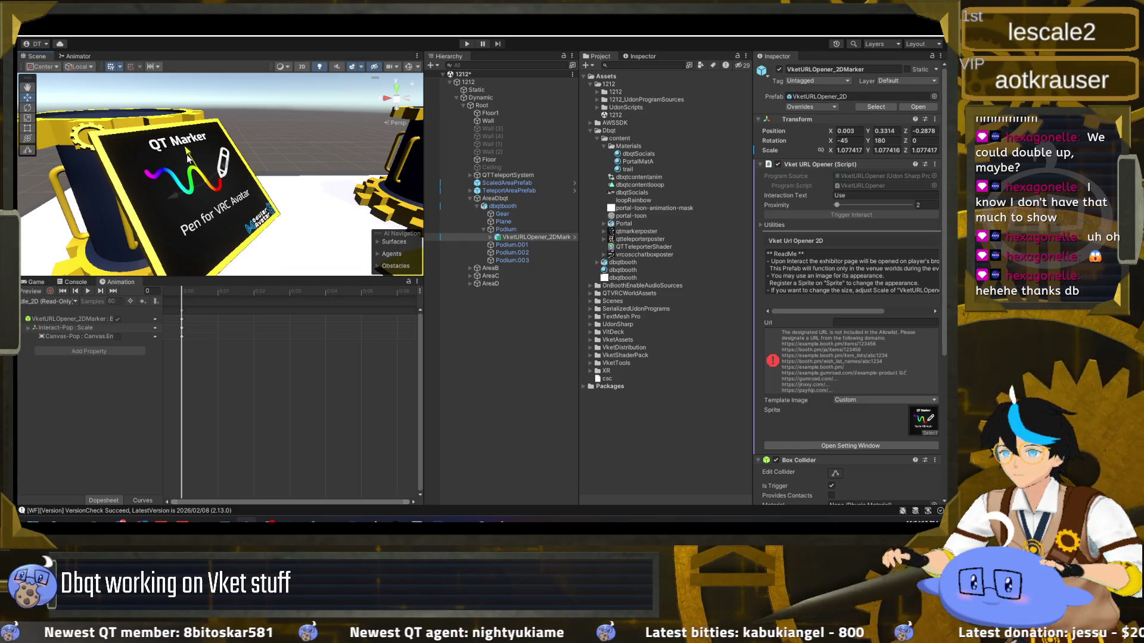
mouse_move(176, 199)
mouse_down()
mouse_move(190, 207)
mouse_move(139, 207)
mouse_move(288, 198)
mouse_up()
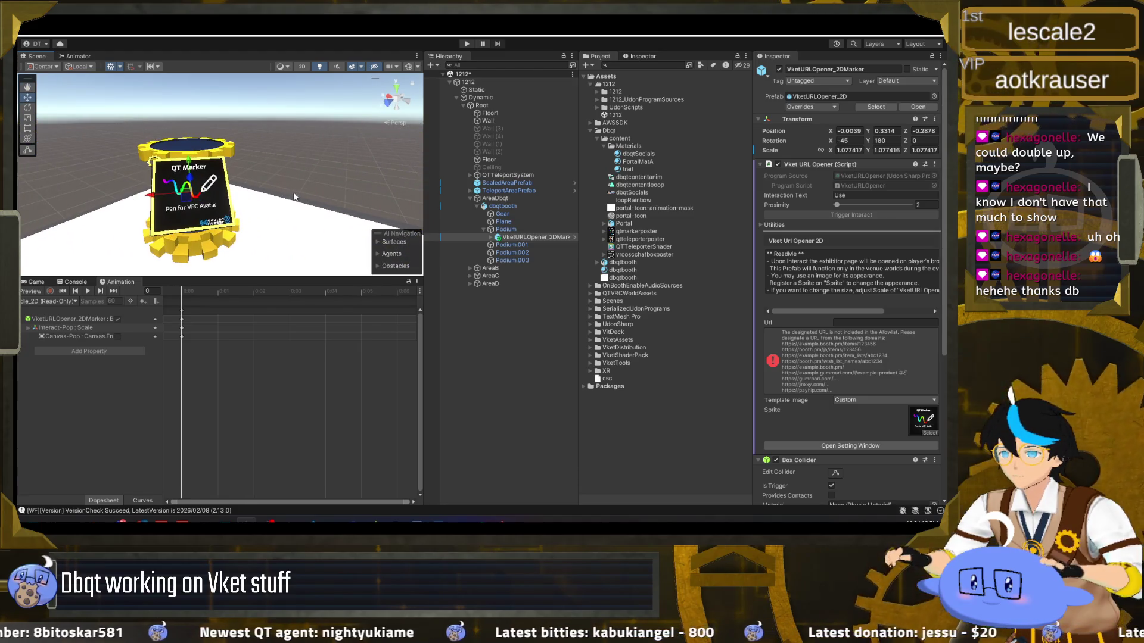
Scale the marker down to about 1.03 and zoom the view back out
key(r)
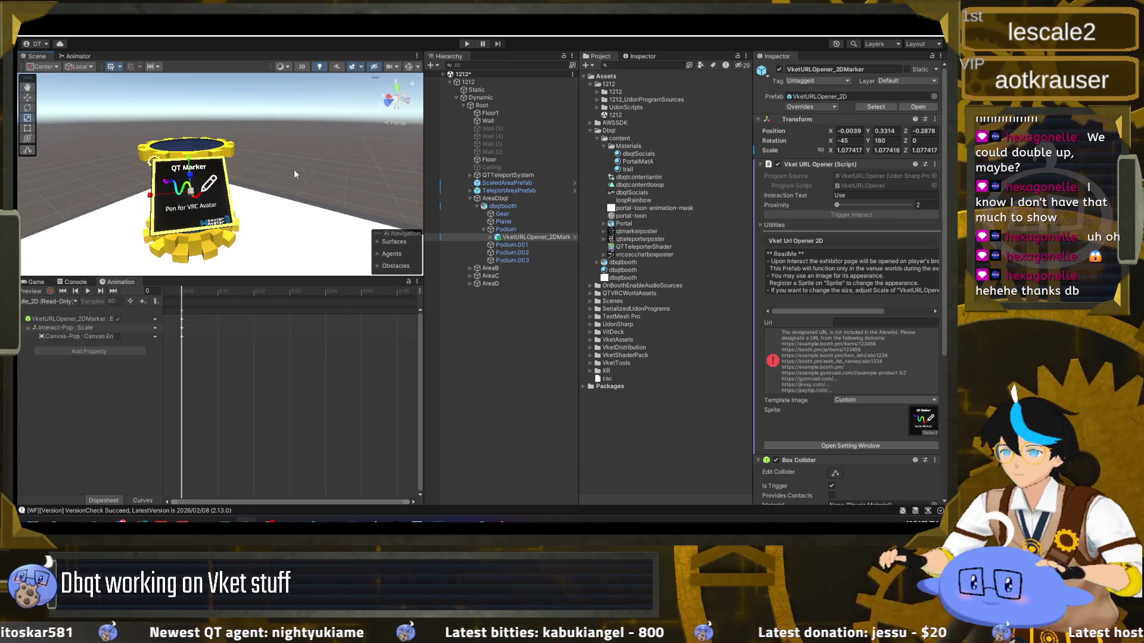
mouse_move(193, 198)
mouse_down()
mouse_move(154, 200)
mouse_move(229, 212)
mouse_move(219, 209)
mouse_up()
key(f)
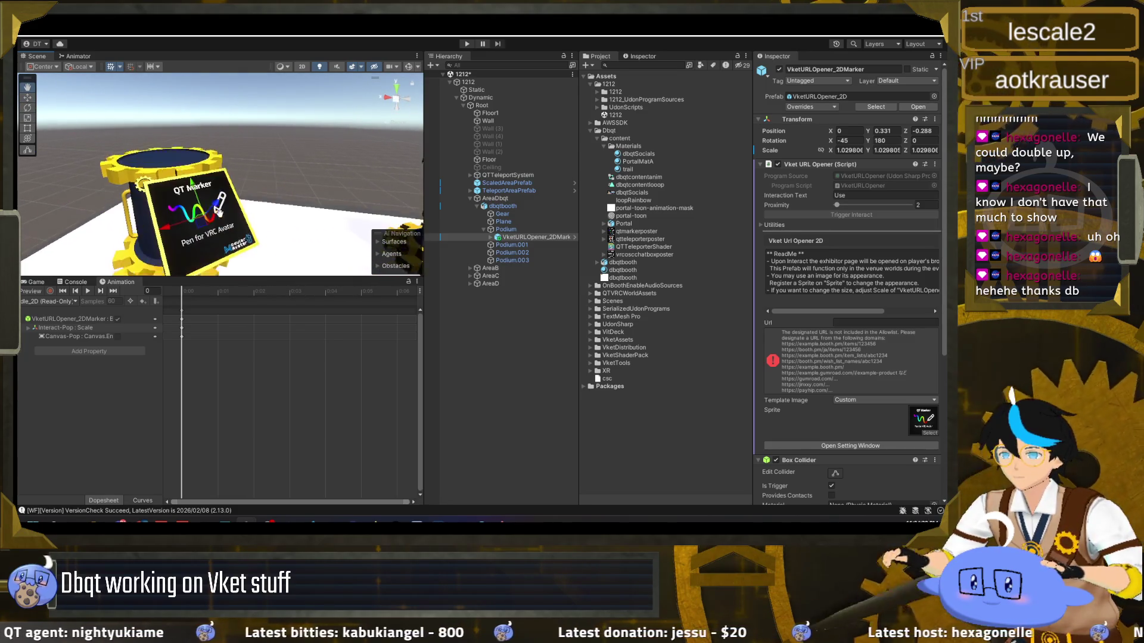
scroll(218, 211, down, 5)
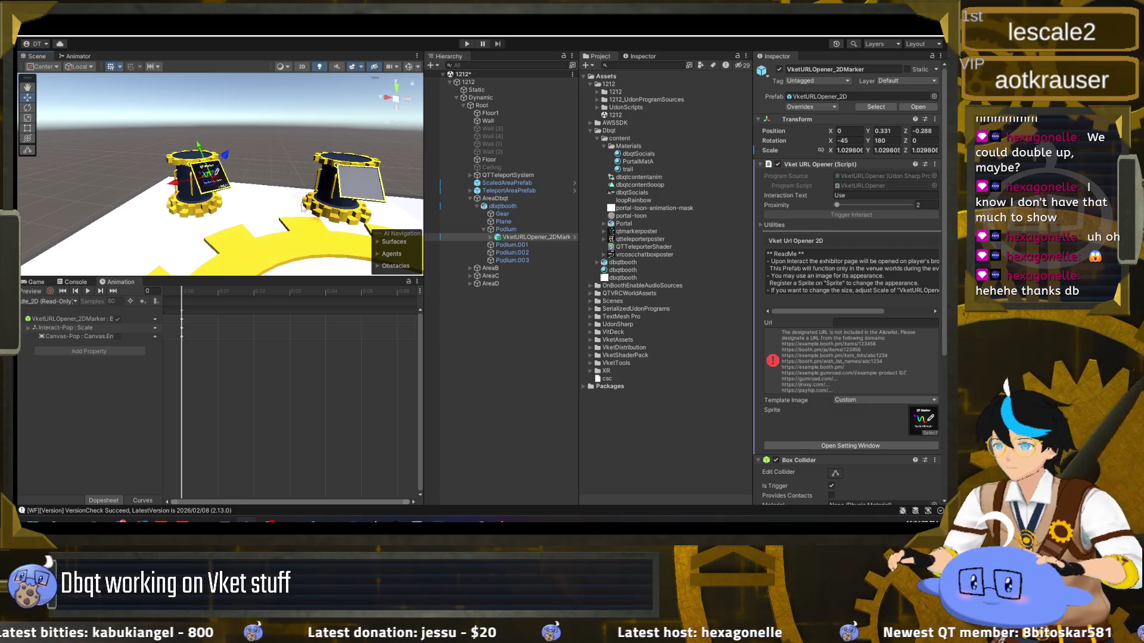
Duplicate the marker opener, place the copy under Podium.001, and set its Y rotation to 180
click(536, 237)
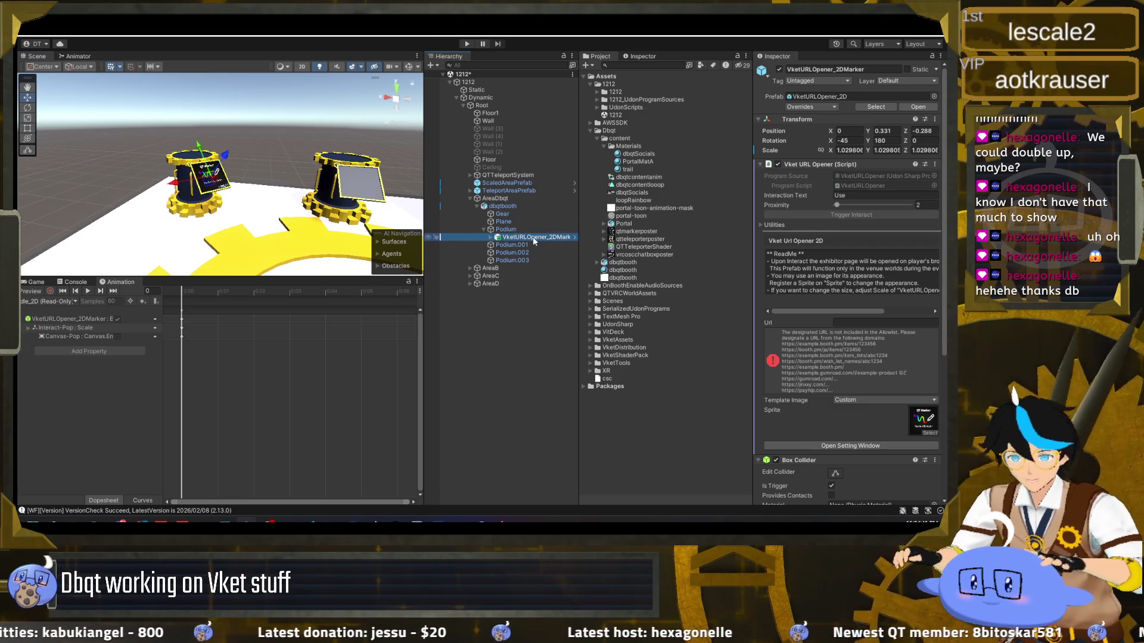
key(ctrl+d)
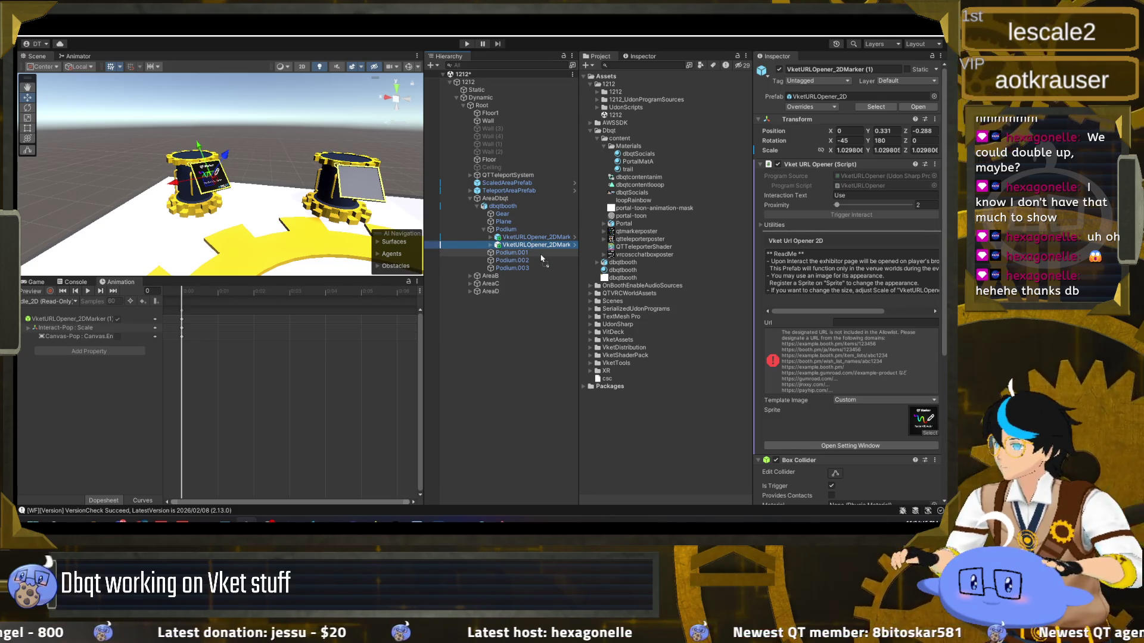
drag(542, 259, 536, 252)
click(886, 140)
text(180)
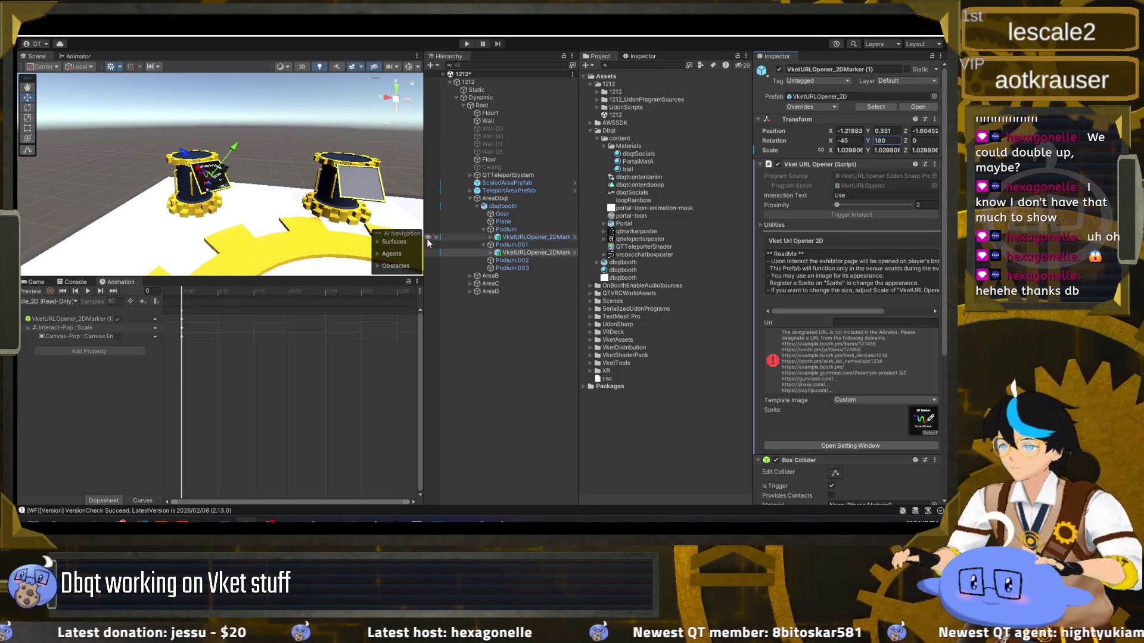
Set the duplicate's X position to 0, matching the original marker's transform
click(532, 237)
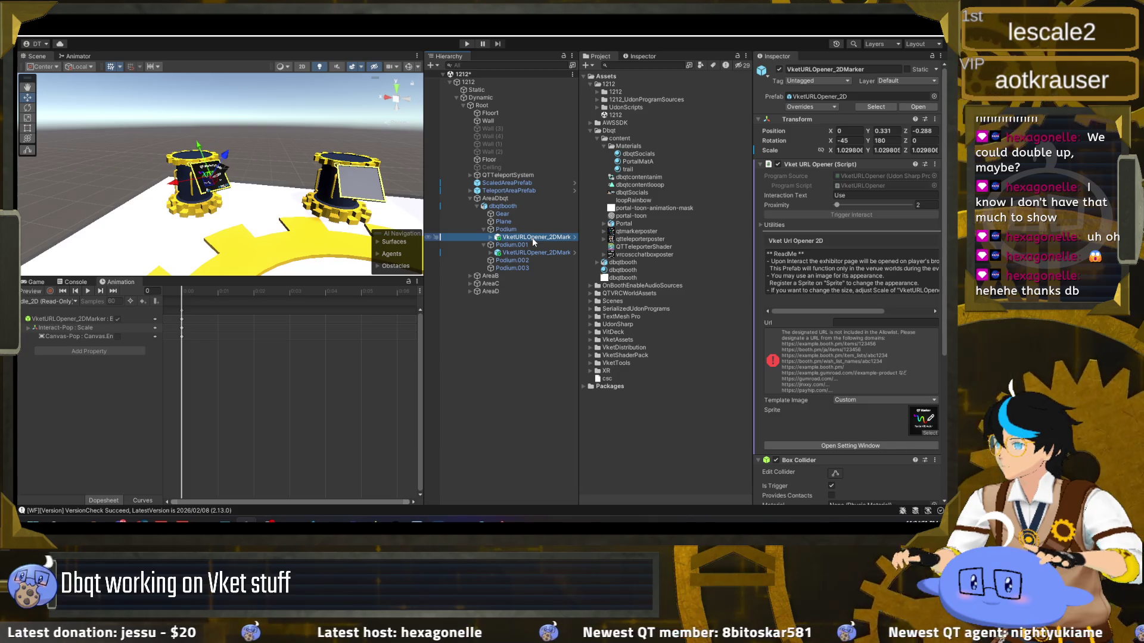
click(534, 253)
click(851, 131)
text(0)
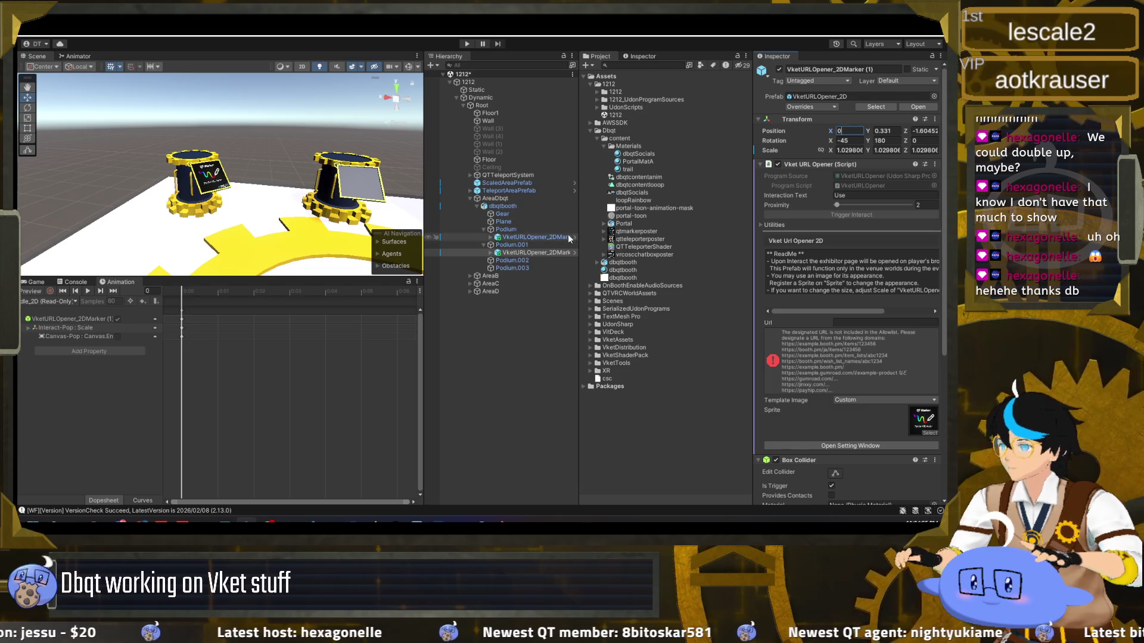
click(568, 239)
click(558, 253)
click(926, 131)
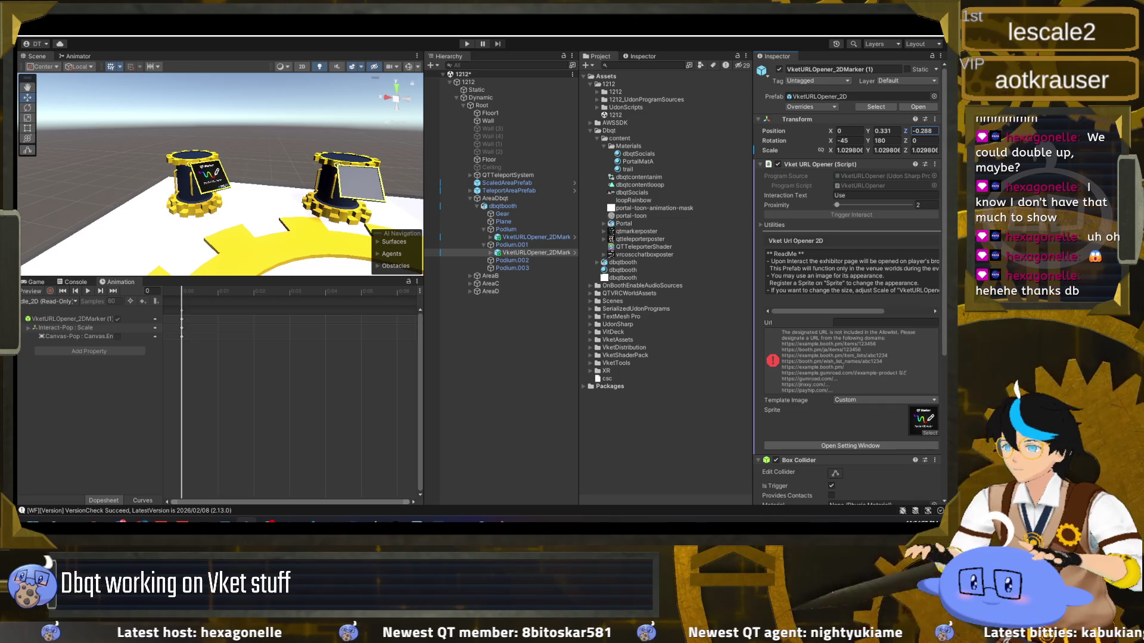
drag(309, 202, 390, 206)
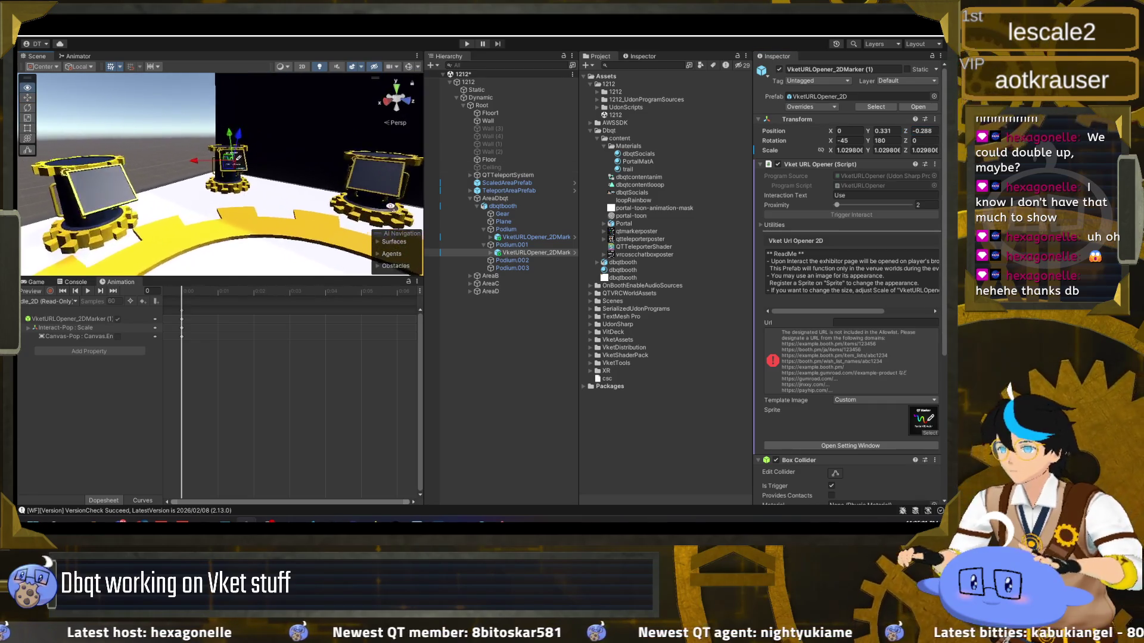
Begin renaming the duplicate to VketURLOpener_2DTeleporter
double_click(536, 253)
click(557, 252)
text(TE)
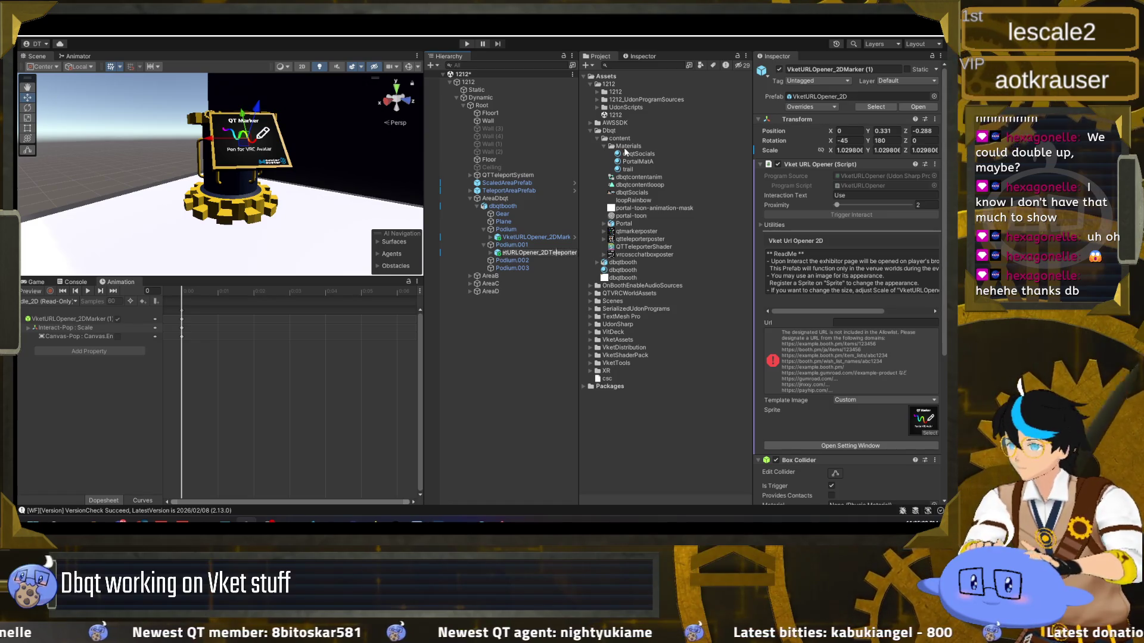
Confirm the VketURLOpener_2DTeleporter name and assign the qtteleporterposter sprite
key(Return)
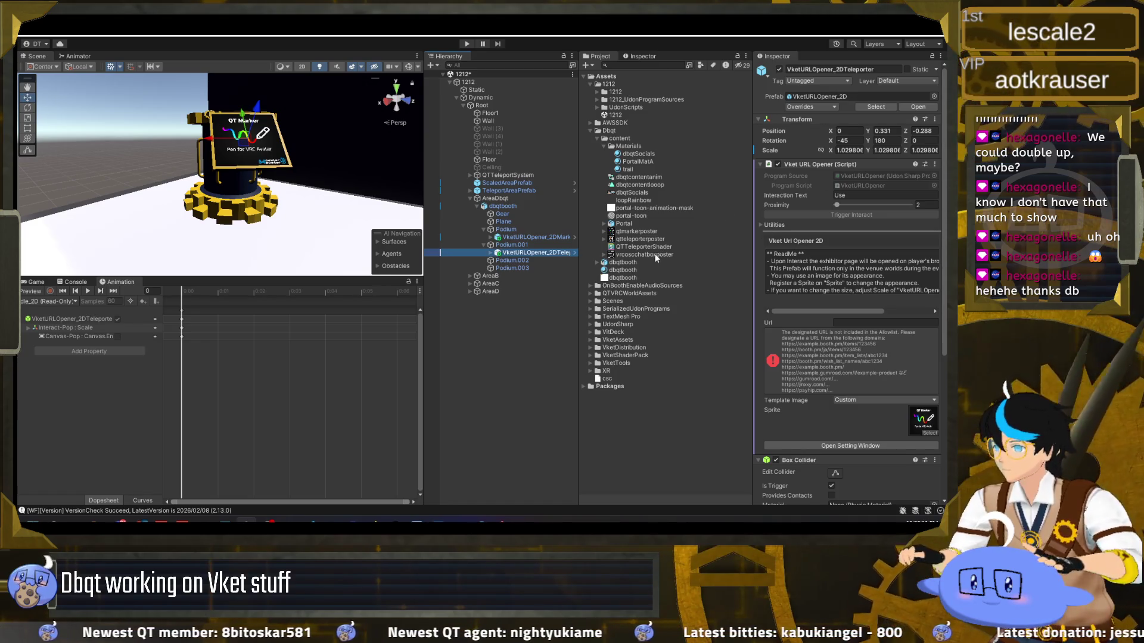
mouse_move(647, 238)
mouse_down()
mouse_move(851, 386)
mouse_move(923, 420)
mouse_up()
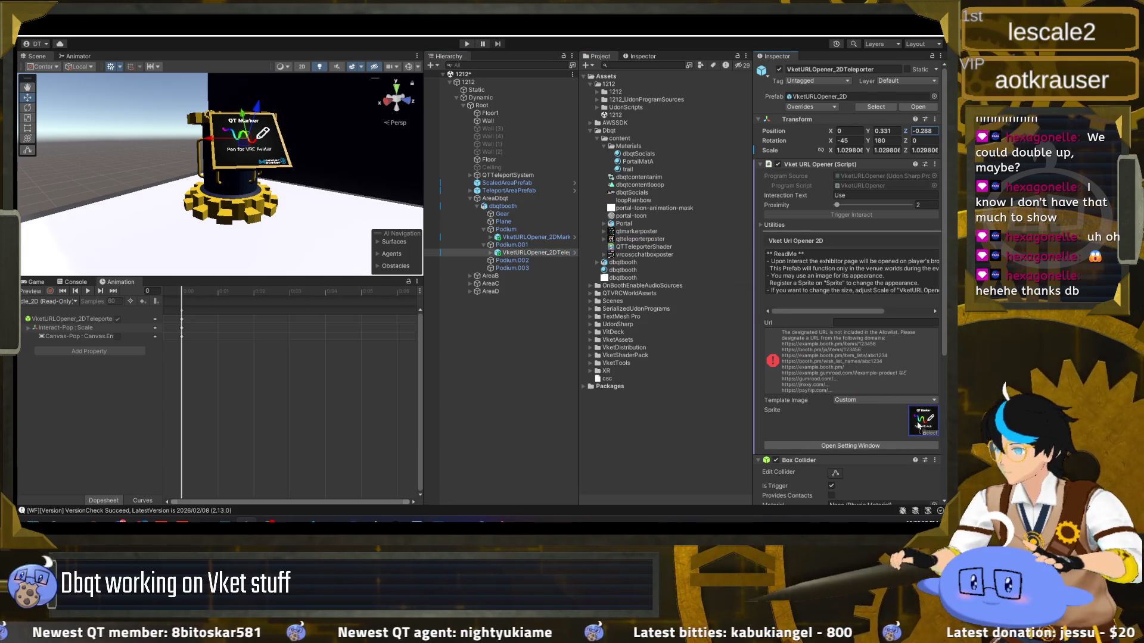
click(526, 255)
Duplicate the Teleporter opener under Podium.002 at X 0, Z -0.288, Y rotation 180
key(ctrl+d)
drag(529, 263, 527, 268)
click(846, 130)
text(0)
key(Tab)
key(Tab)
text(-0.288)
key(Tab)
key(Tab)
text(180)
key(Return)
drag(164, 162, 250, 167)
Rename the Podium.002 copy to VketURLOpener_2DChatbox and assign the vrcoscchatboxposter sprite
click(557, 268)
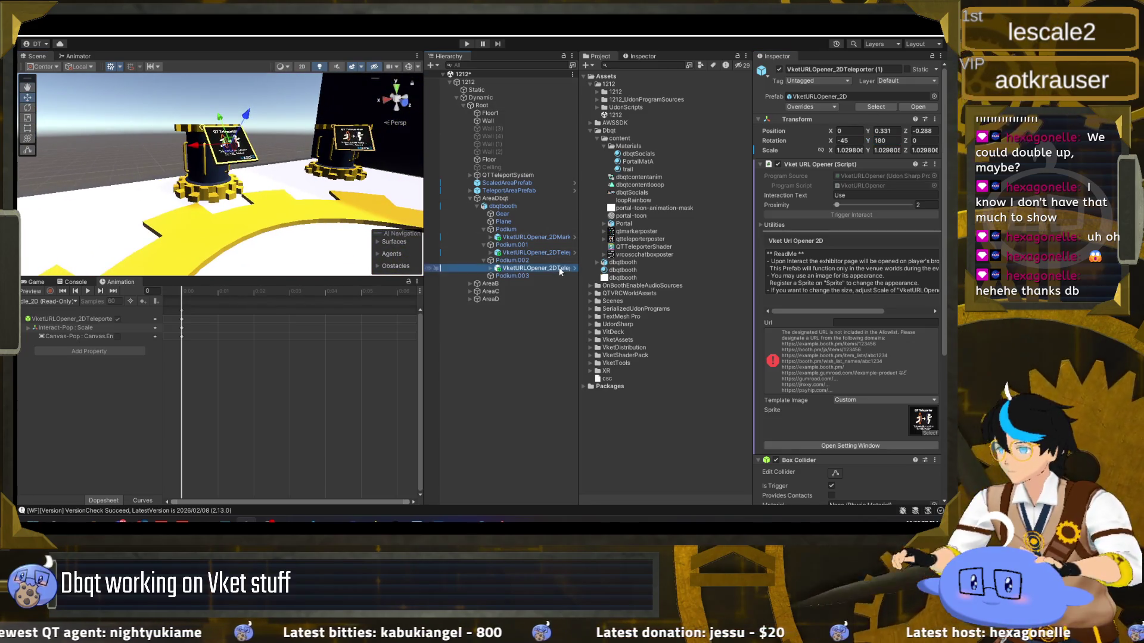
click(559, 268)
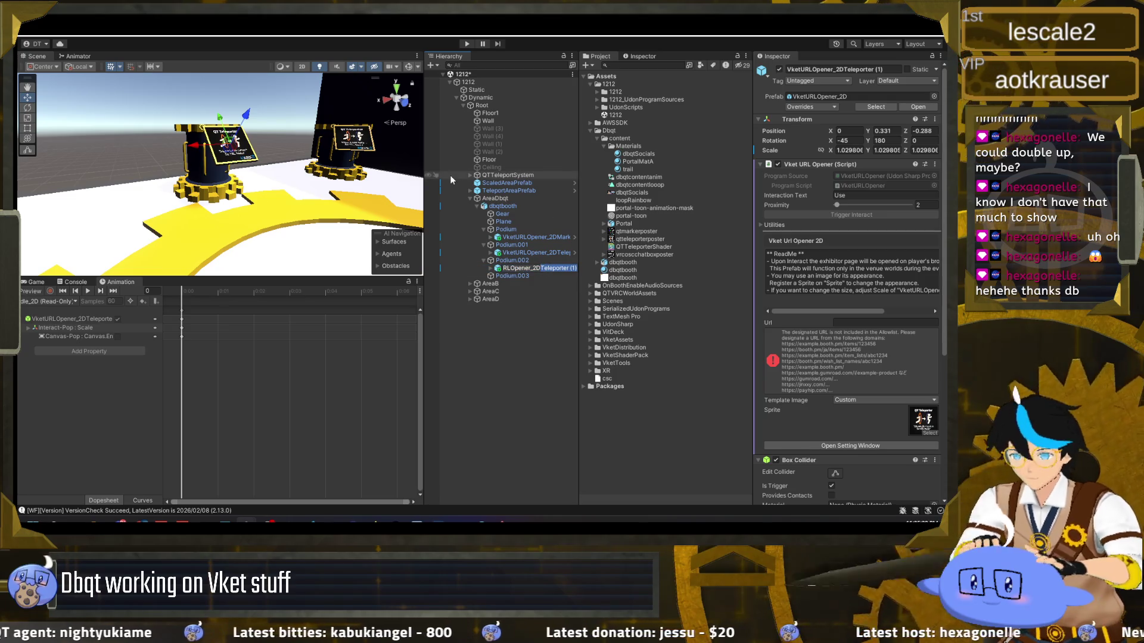
text(Chatbo)
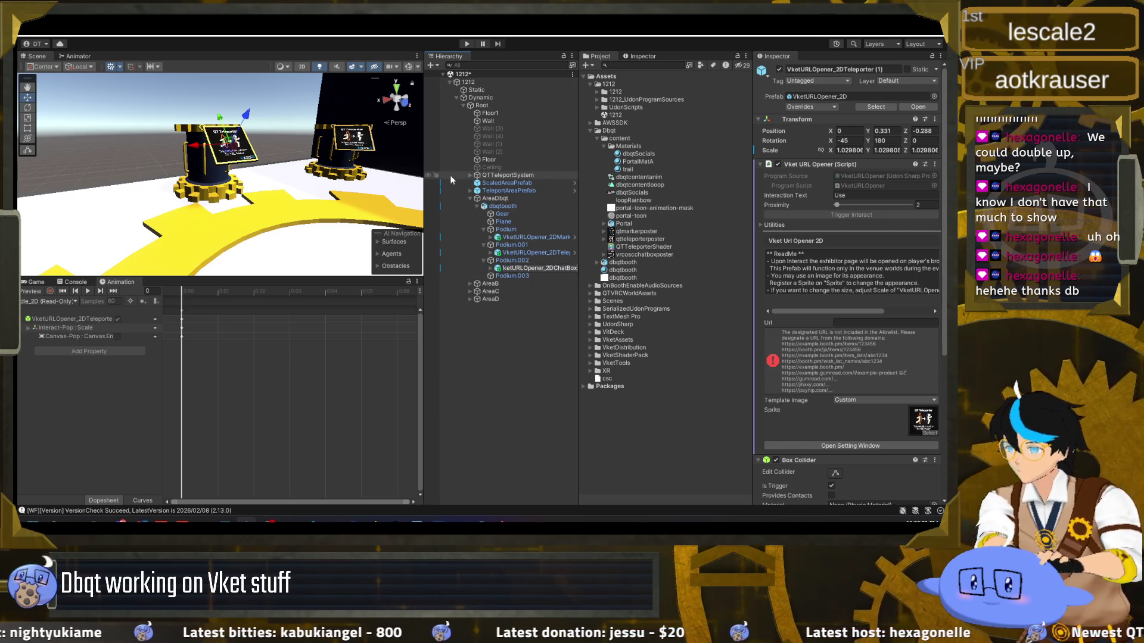
text(x)
key(Return)
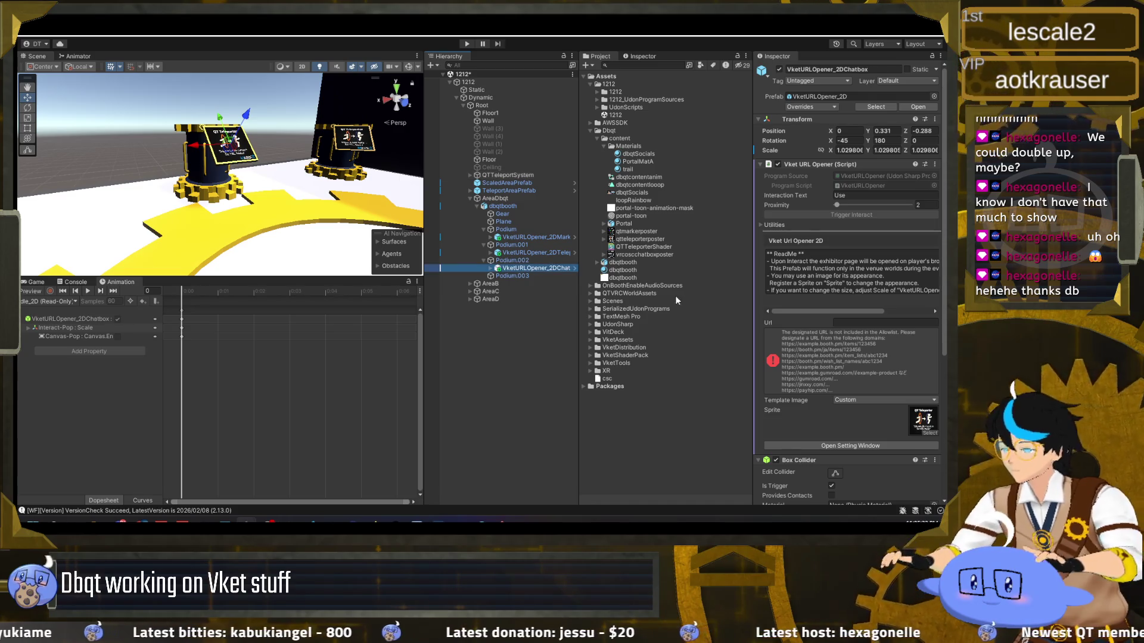
drag(644, 255, 922, 420)
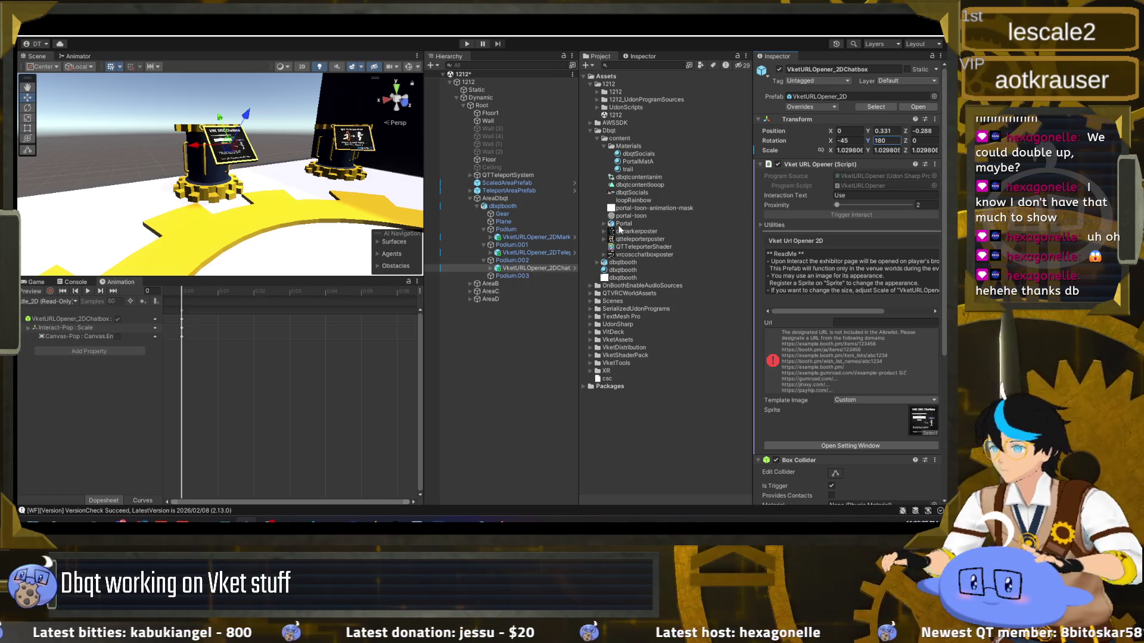
Duplicate the Chatbox opener under Podium.003 with X 0 and Y rotation 180
click(538, 269)
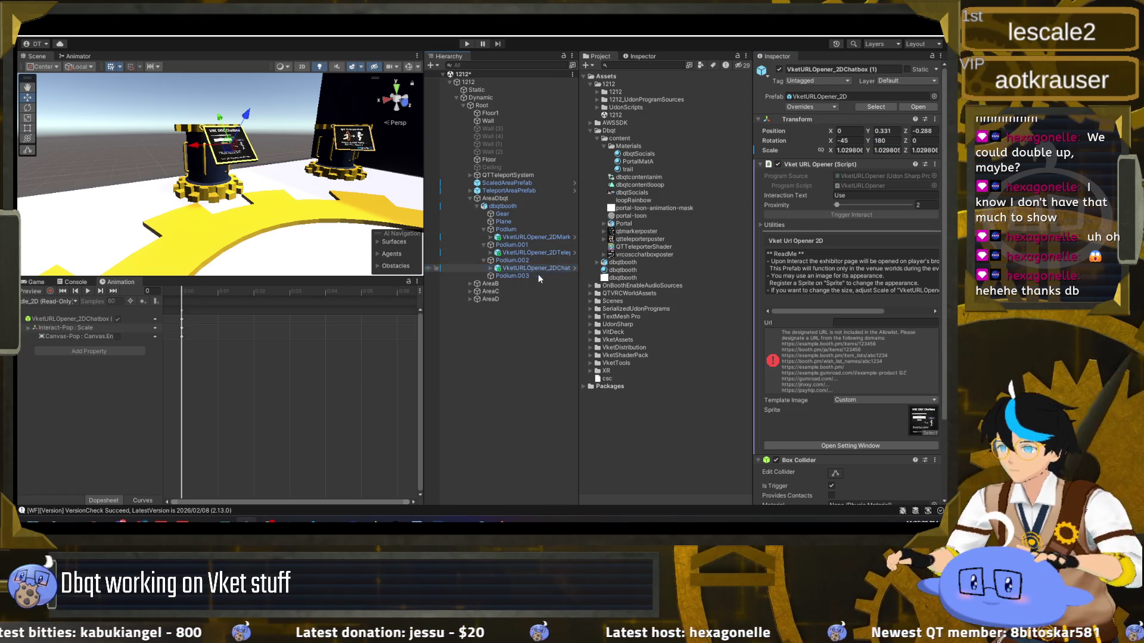
key(ctrl+d)
drag(538, 276, 512, 284)
click(849, 132)
text(0)
key(Tab)
key(Tab)
key(Tab)
key(Tab)
text(18)
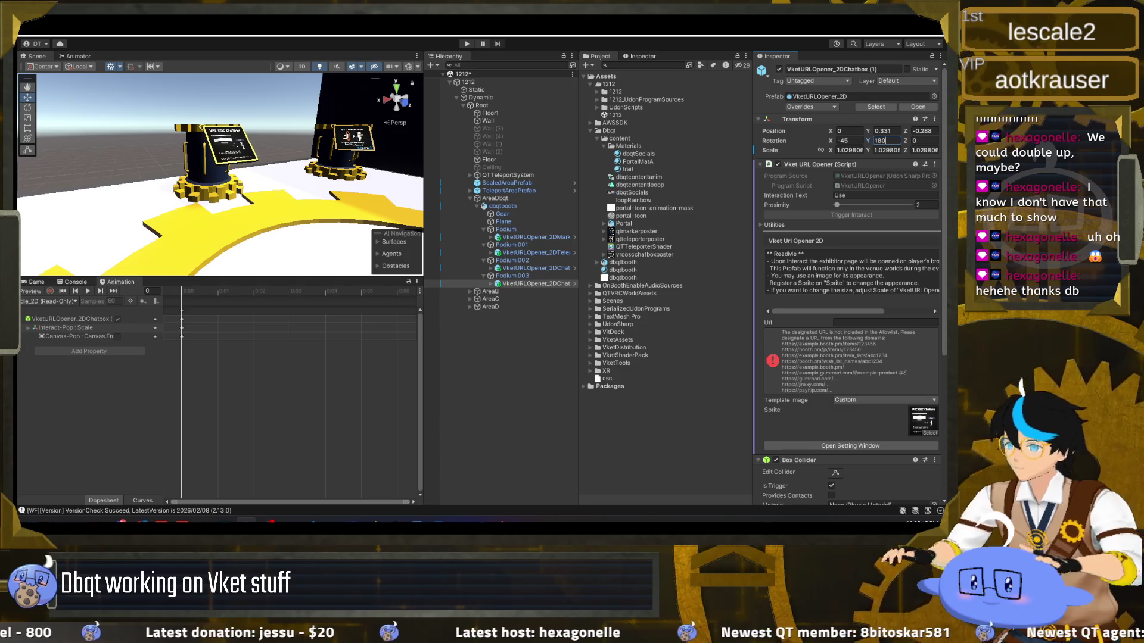
key(Return)
key(f)
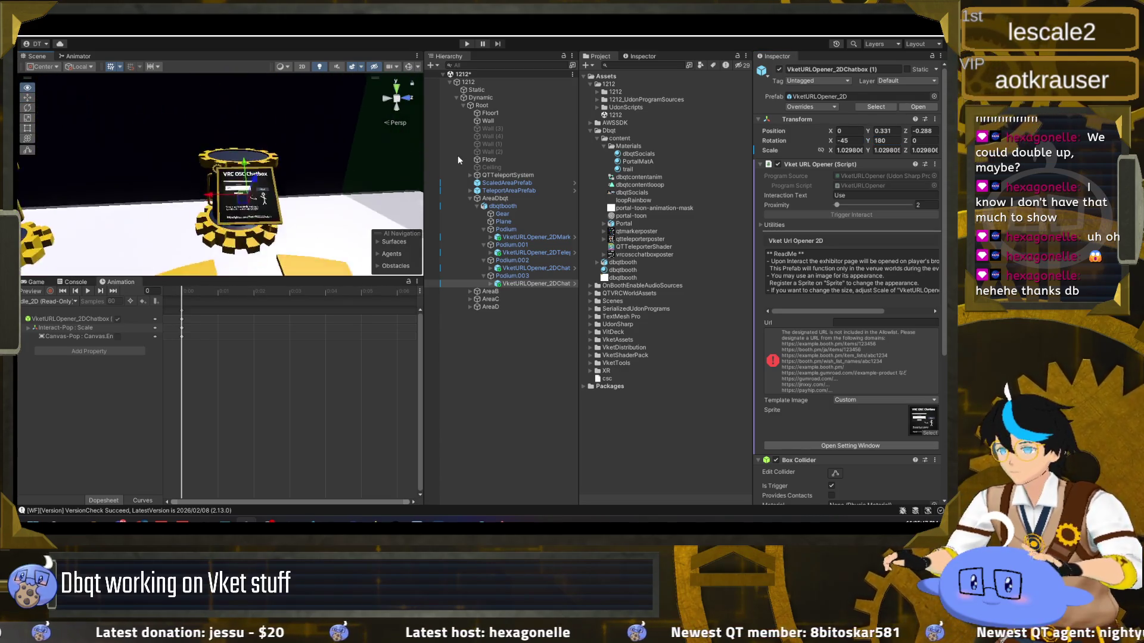
Rename the Podium.003 opener to VketURLOpener_2DWorld
click(556, 283)
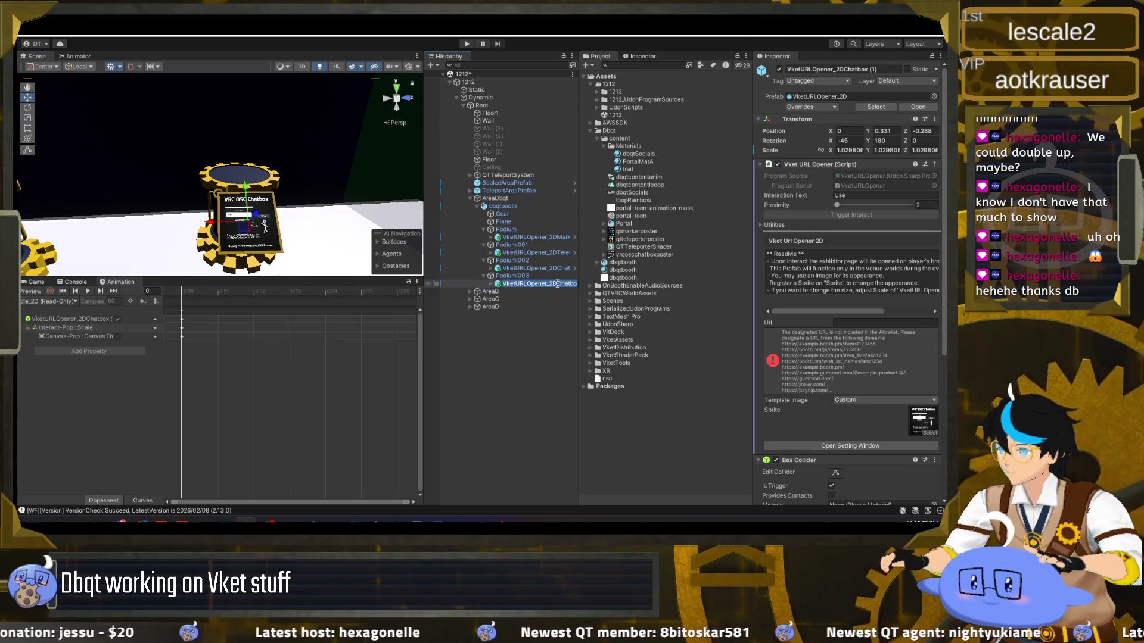
text(Scaler)
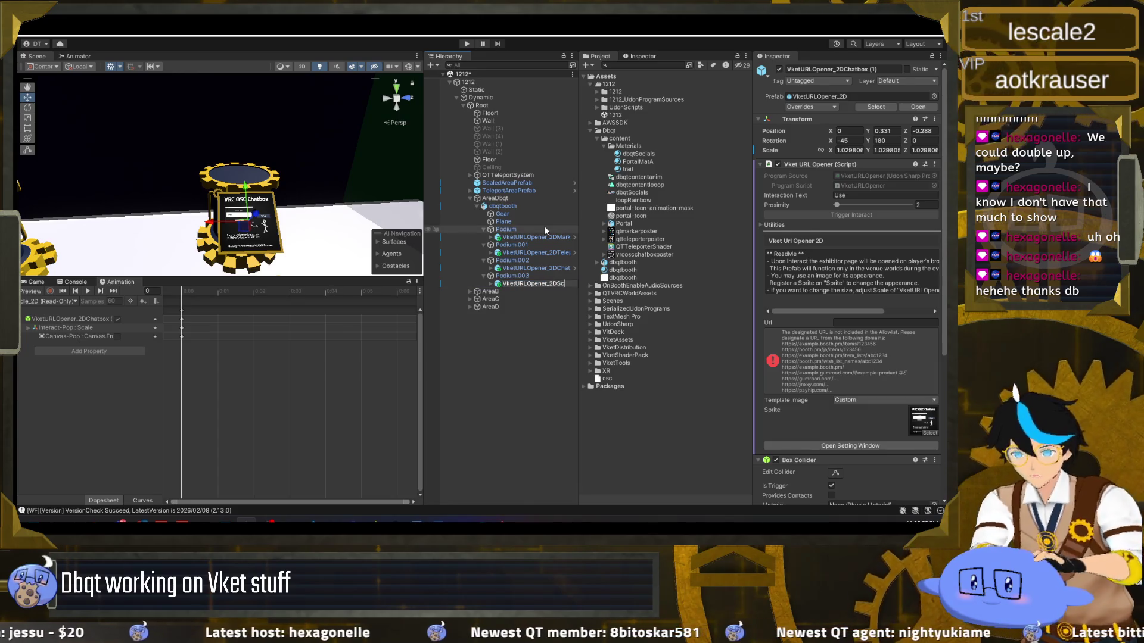
key(BackSpace)
key(BackSpace)
key(BackSpace)
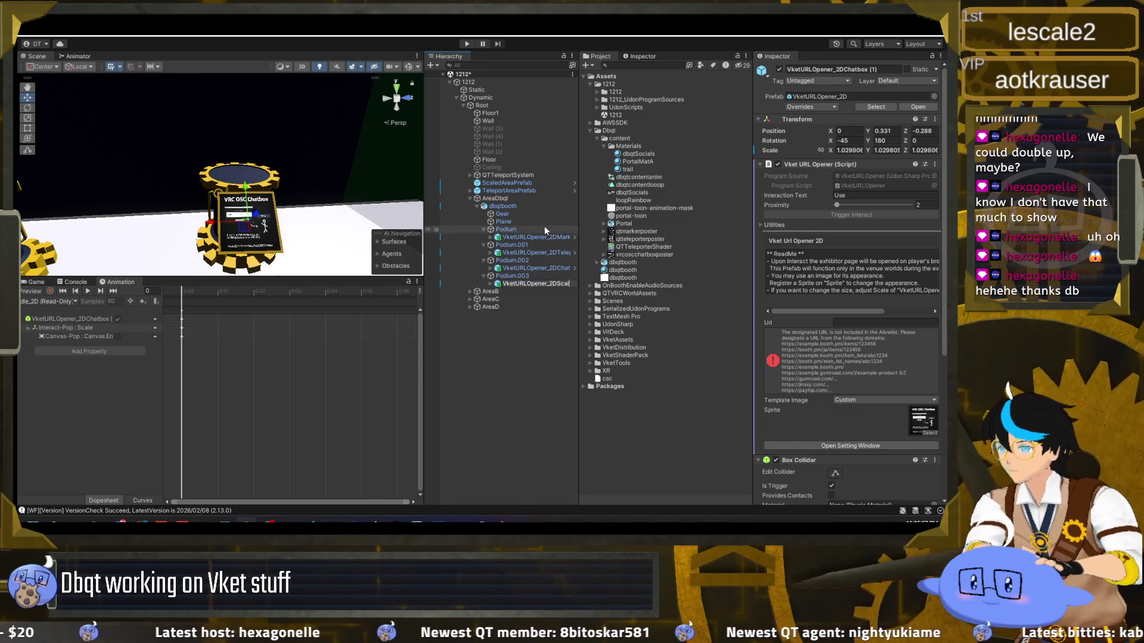
text(World)
key(Return)
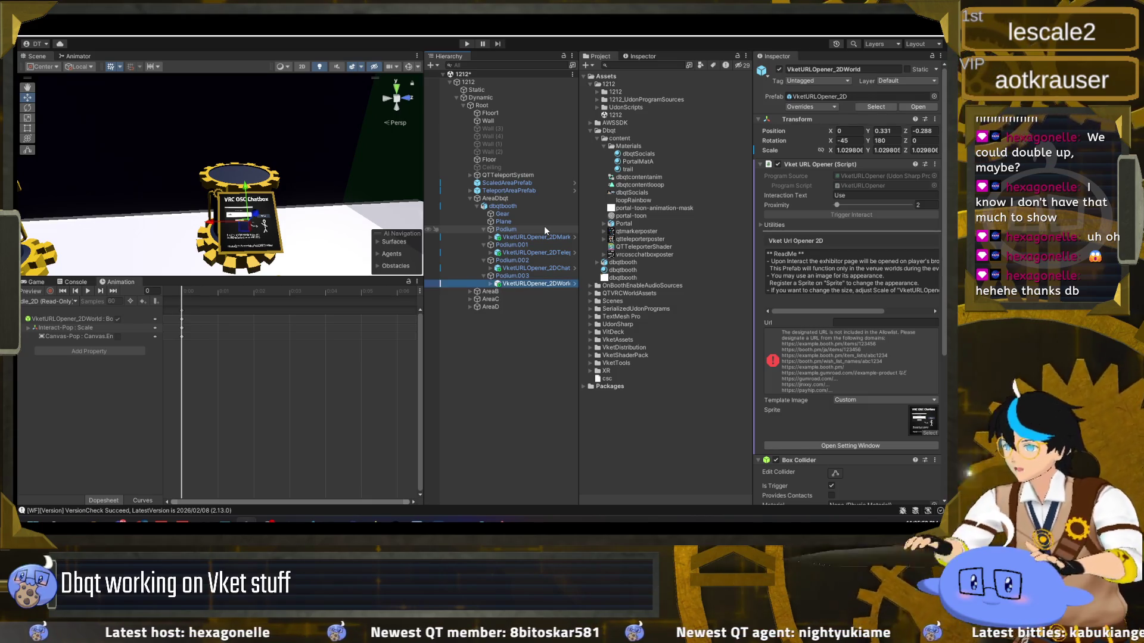
Replace the opener's chatbox poster sprite with the BUY image
click(928, 426)
key(Delete)
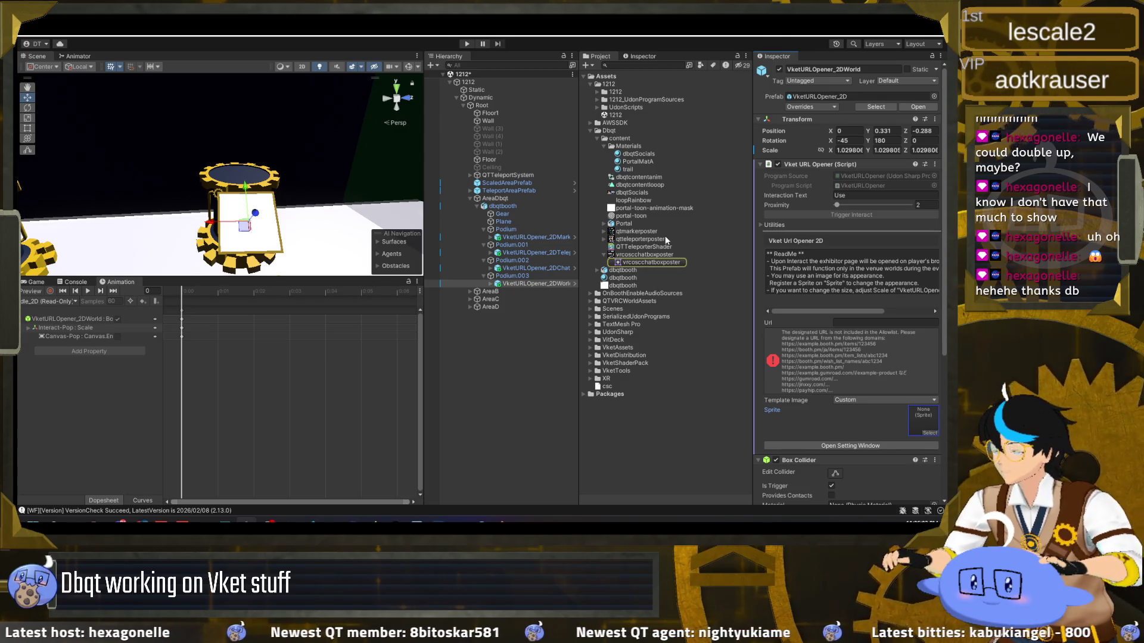
click(930, 433)
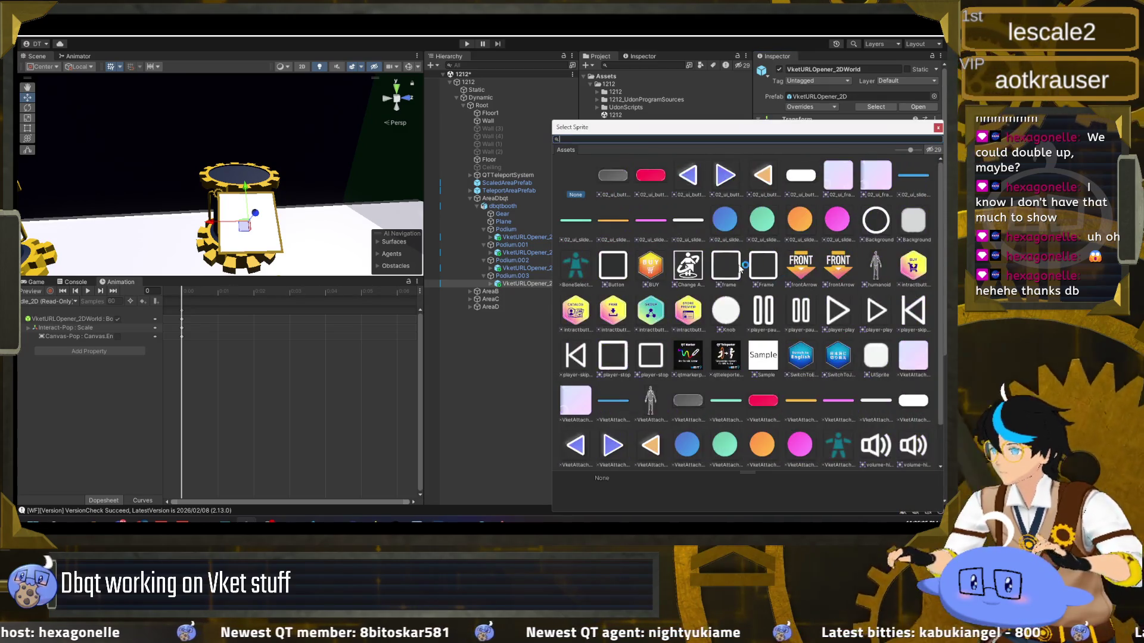
double_click(656, 271)
mouse_move(328, 219)
mouse_down()
mouse_move(165, 222)
mouse_move(113, 209)
mouse_move(124, 213)
mouse_up()
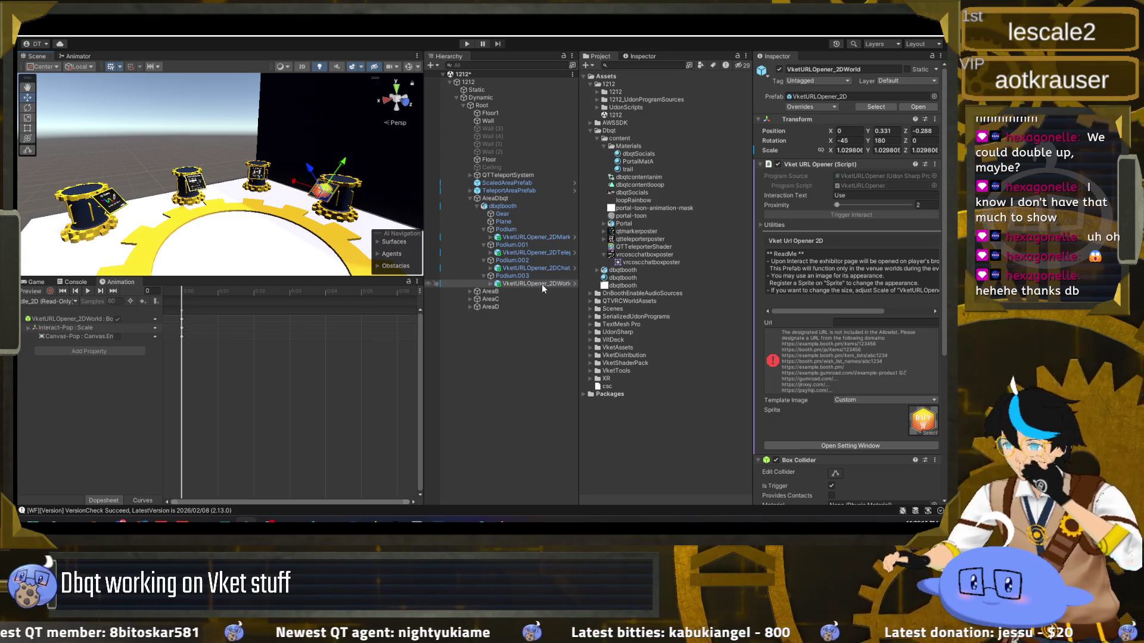
click(552, 237)
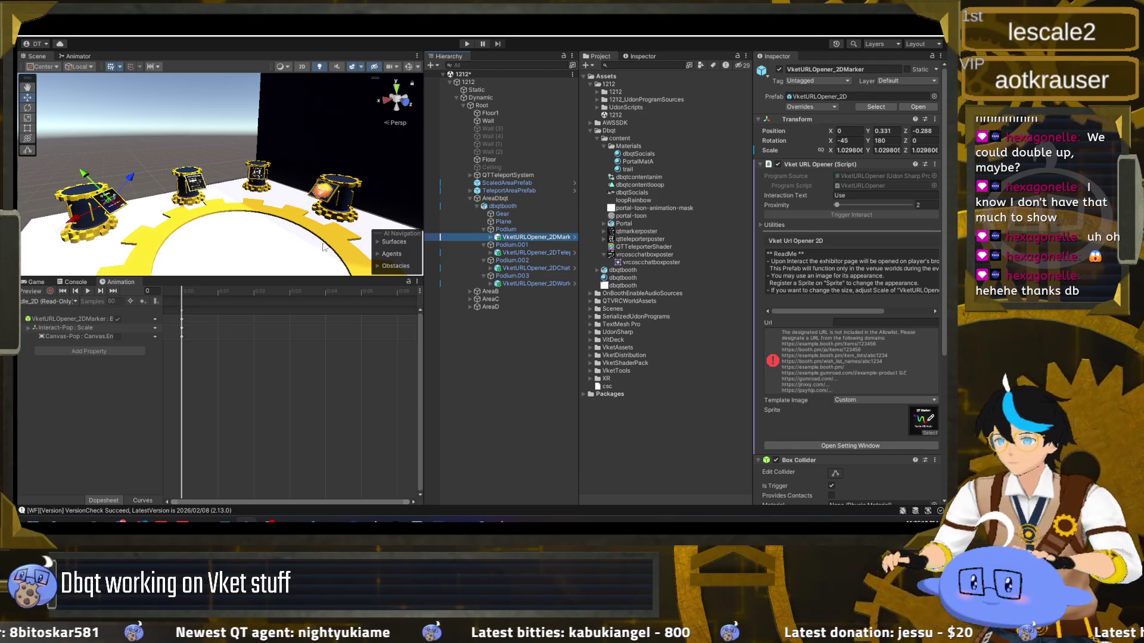
click(492, 350)
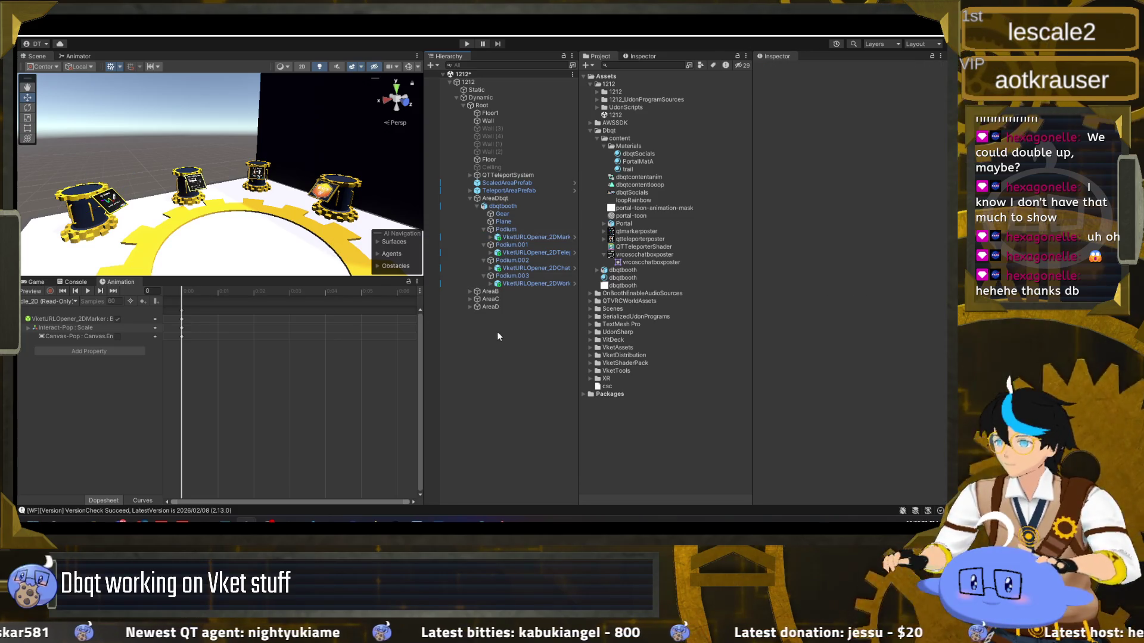
Create a folder named Dbqt inside Assets/1212/1212
click(609, 146)
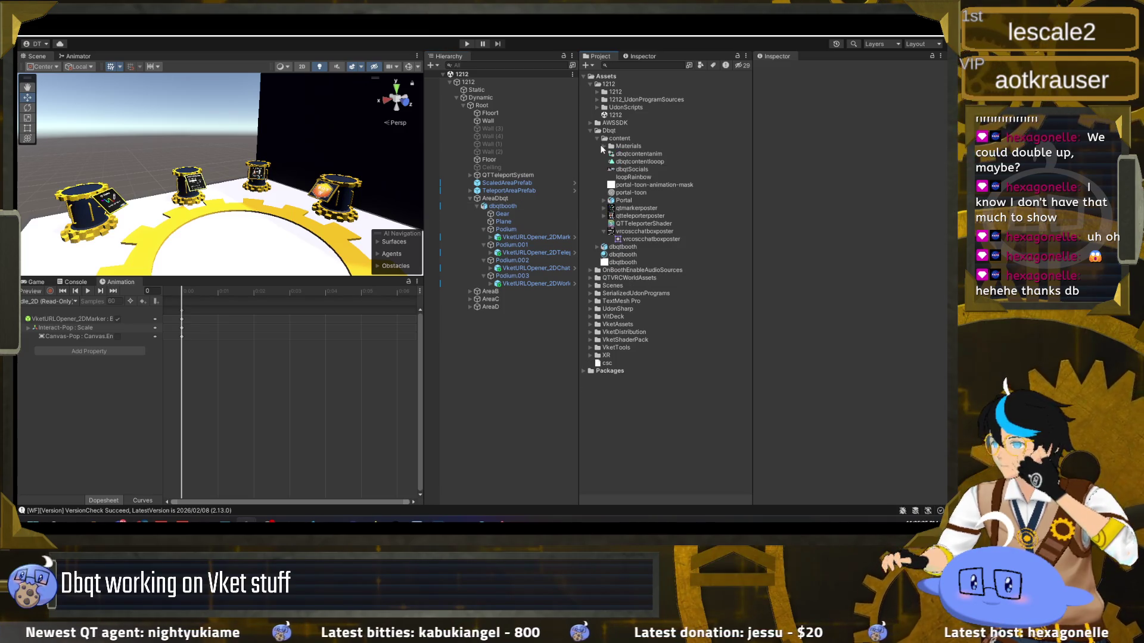
click(604, 146)
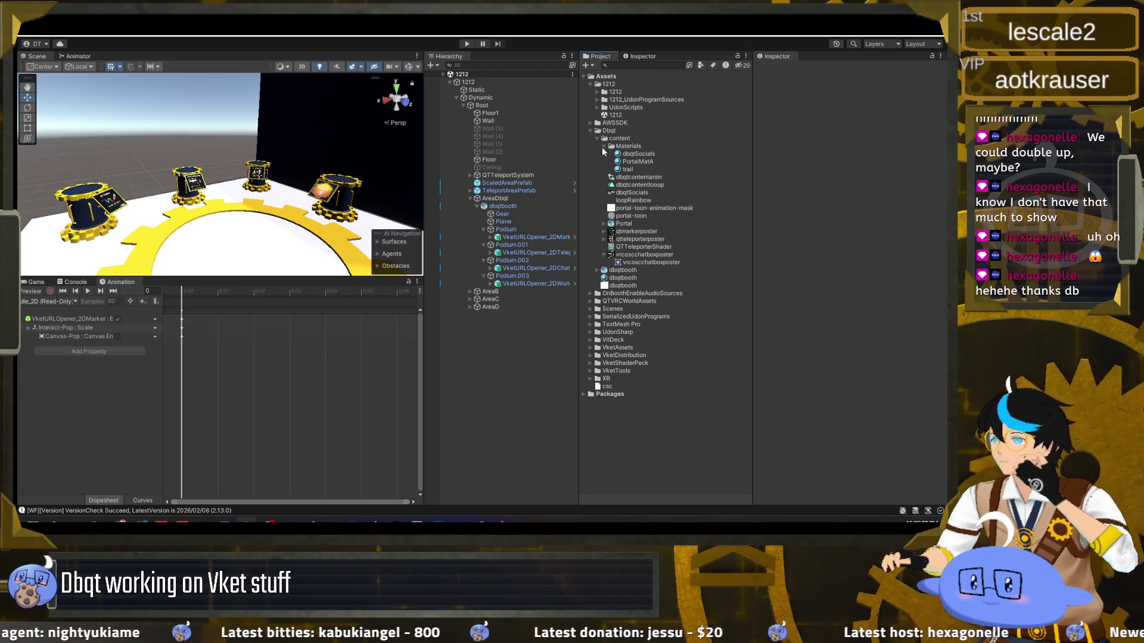
click(597, 92)
right_click(614, 93)
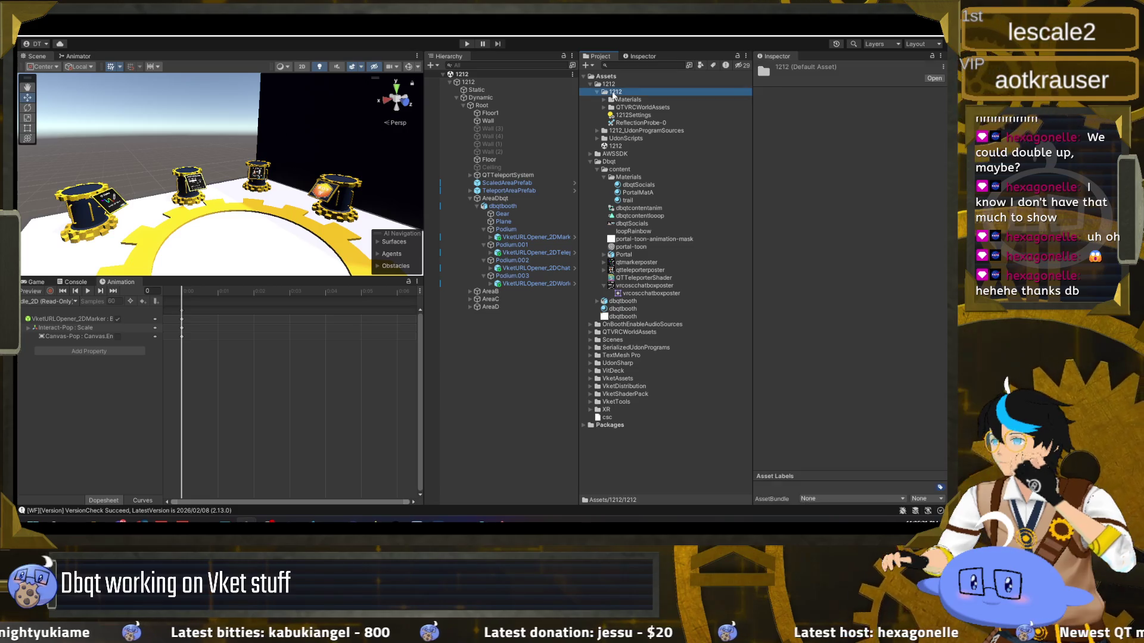
key(Escape)
right_click(618, 93)
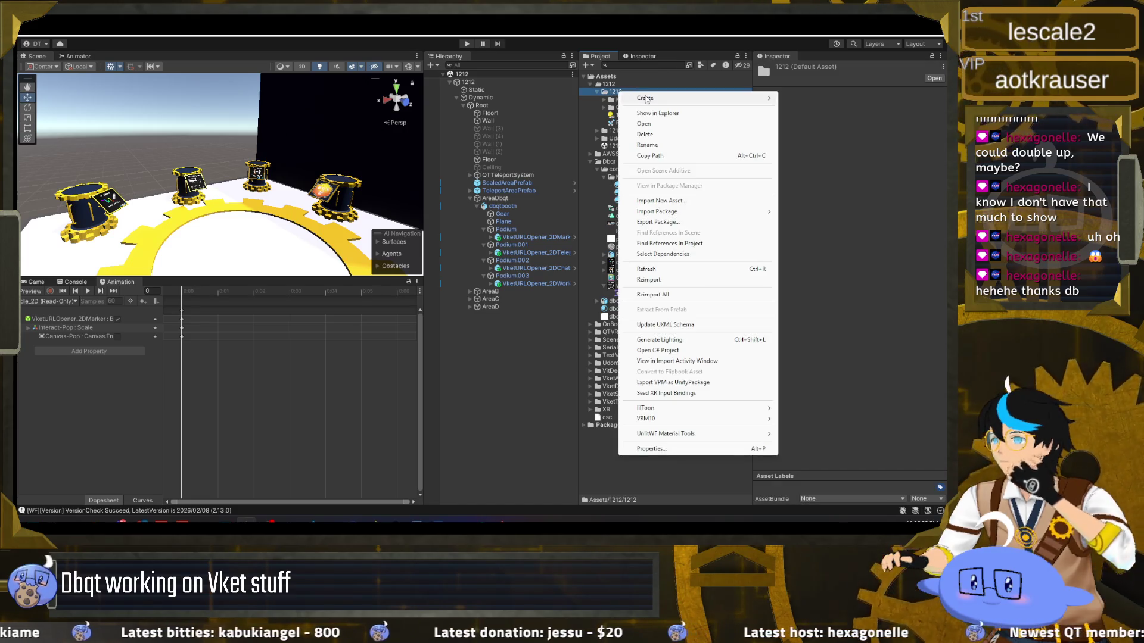
mouse_move(685, 98)
click(830, 148)
text(Dqbt)
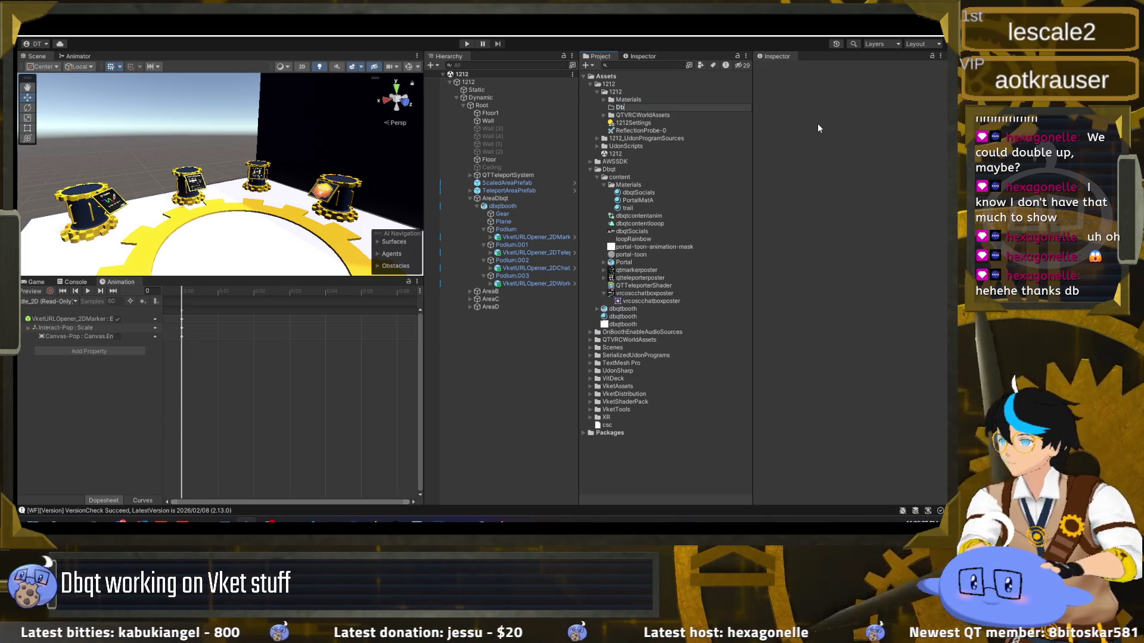
key(Return)
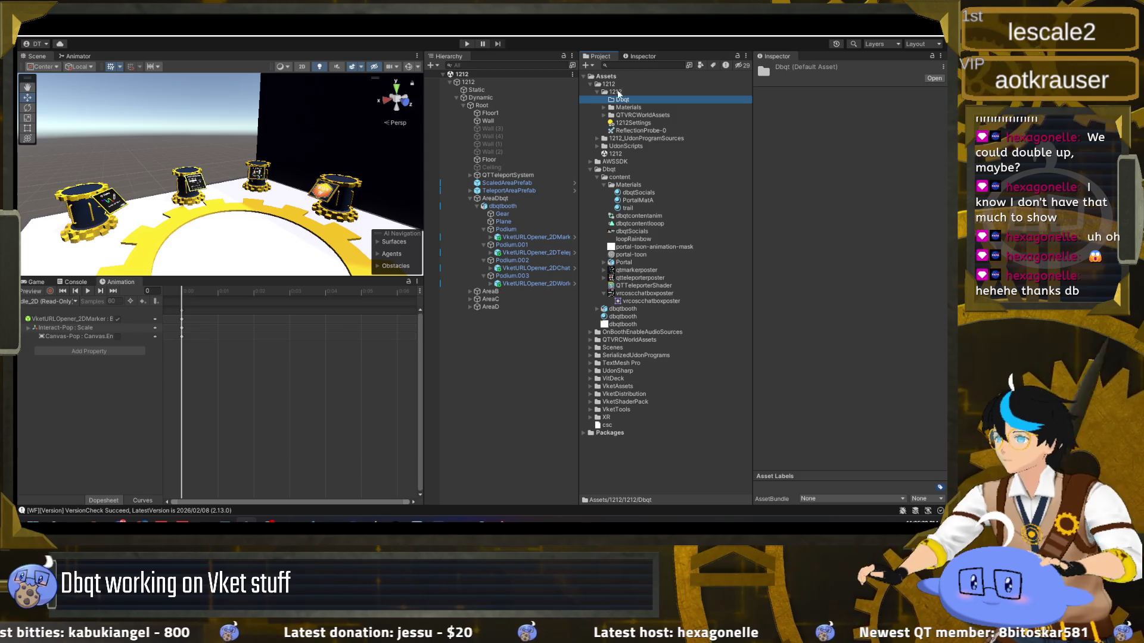
Add a second folder named Shared beside Dbqt in Assets/1212/1212
right_click(616, 92)
mouse_move(643, 98)
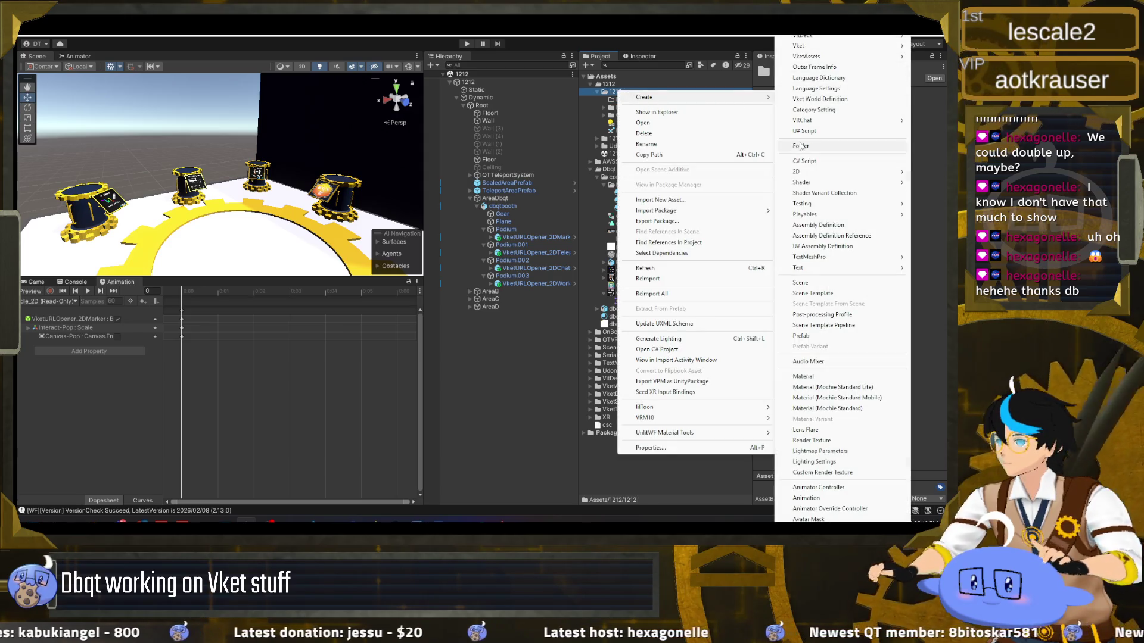
click(800, 145)
text(Sahre)
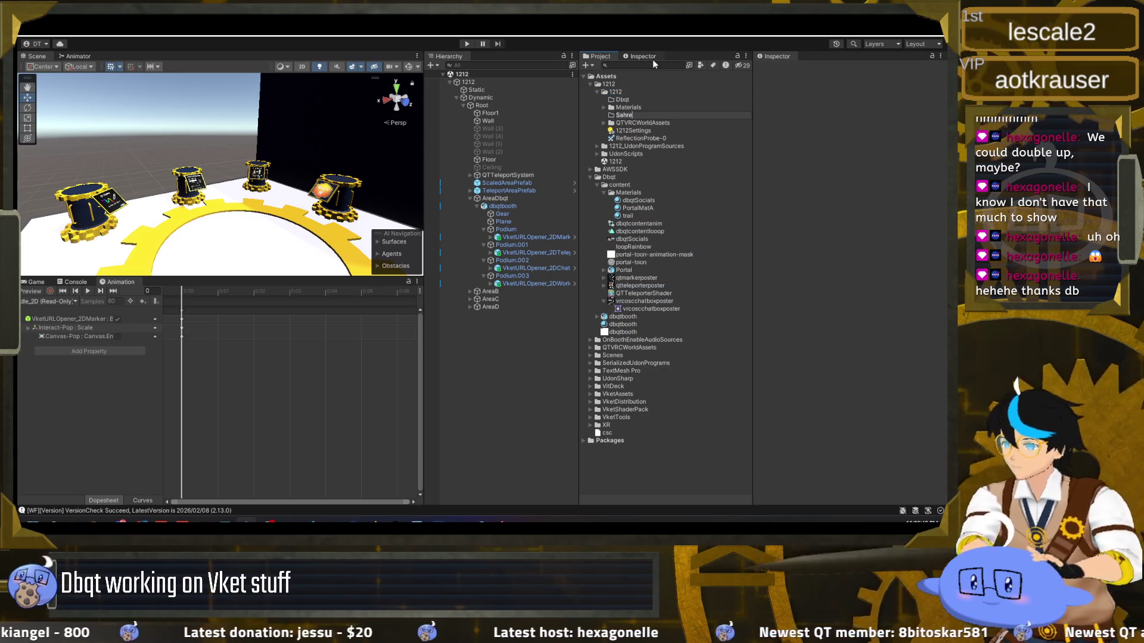
key(BackSpace)
key(BackSpace)
key(BackSpace)
key(BackSpace)
text(hared)
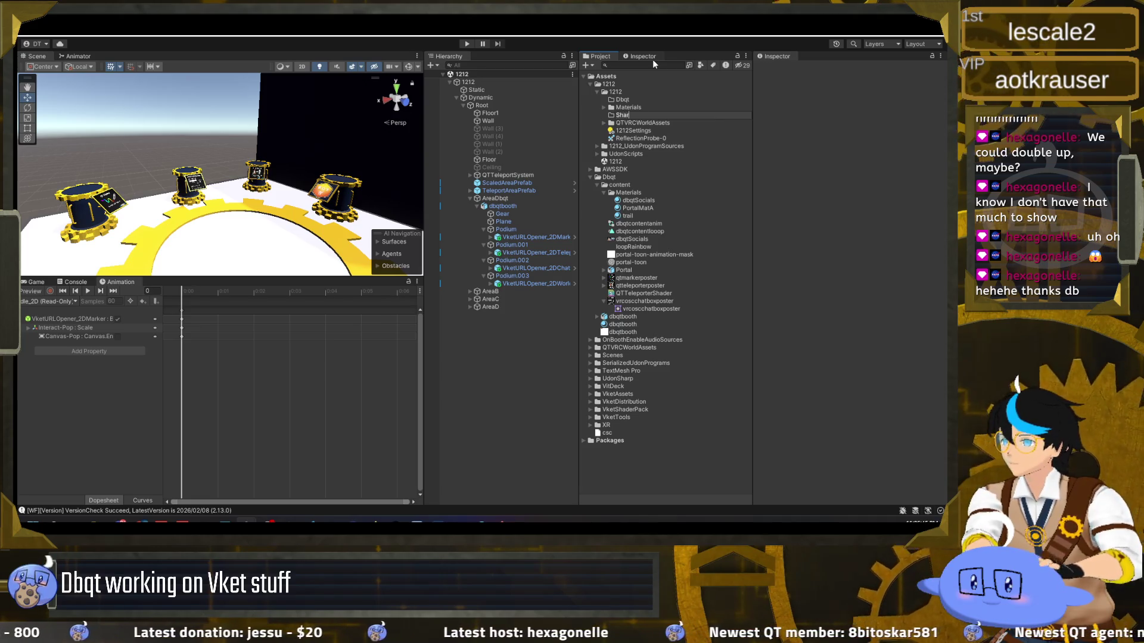
key(Return)
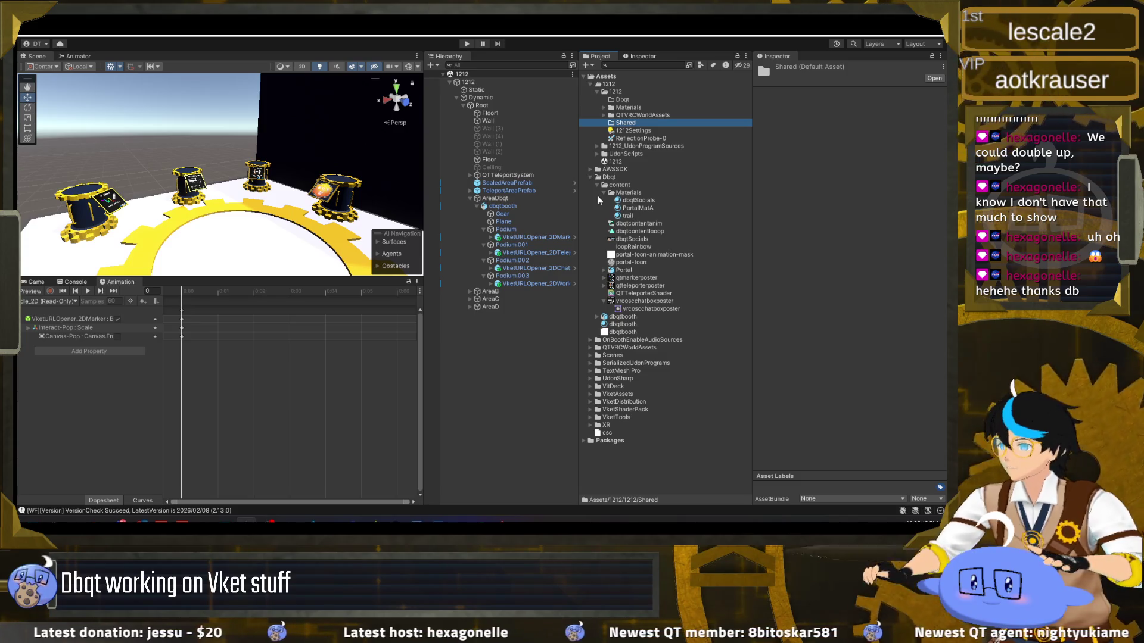
click(621, 317)
Rename the dbqtbooth material to basebooth and move it, with the Materials folder, into Shared
click(618, 325)
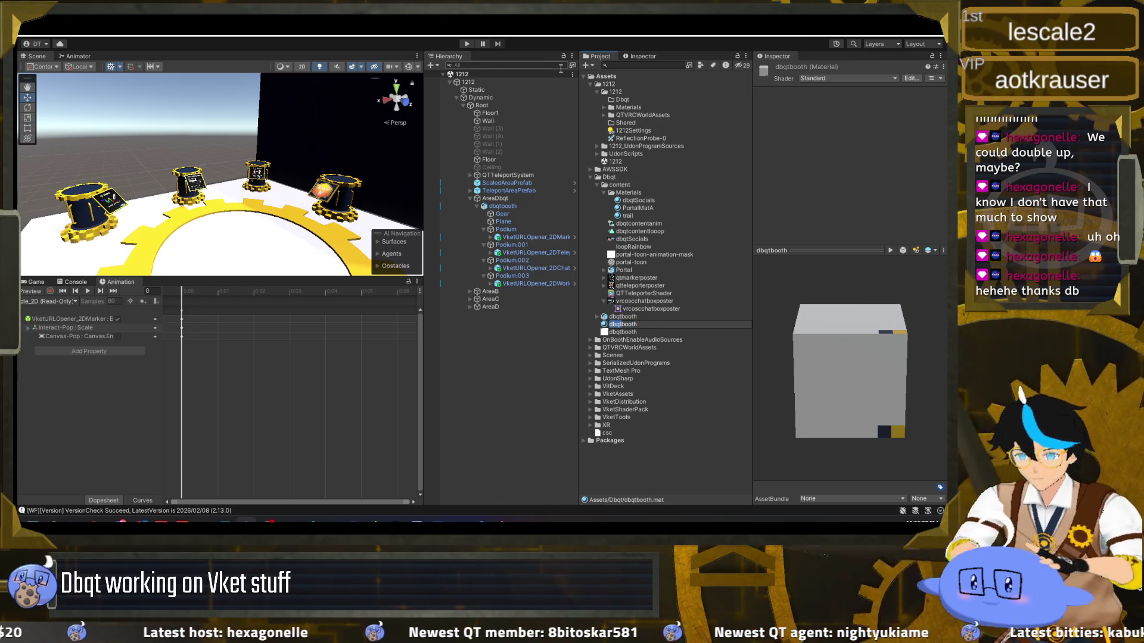
text(basebooth)
key(Return)
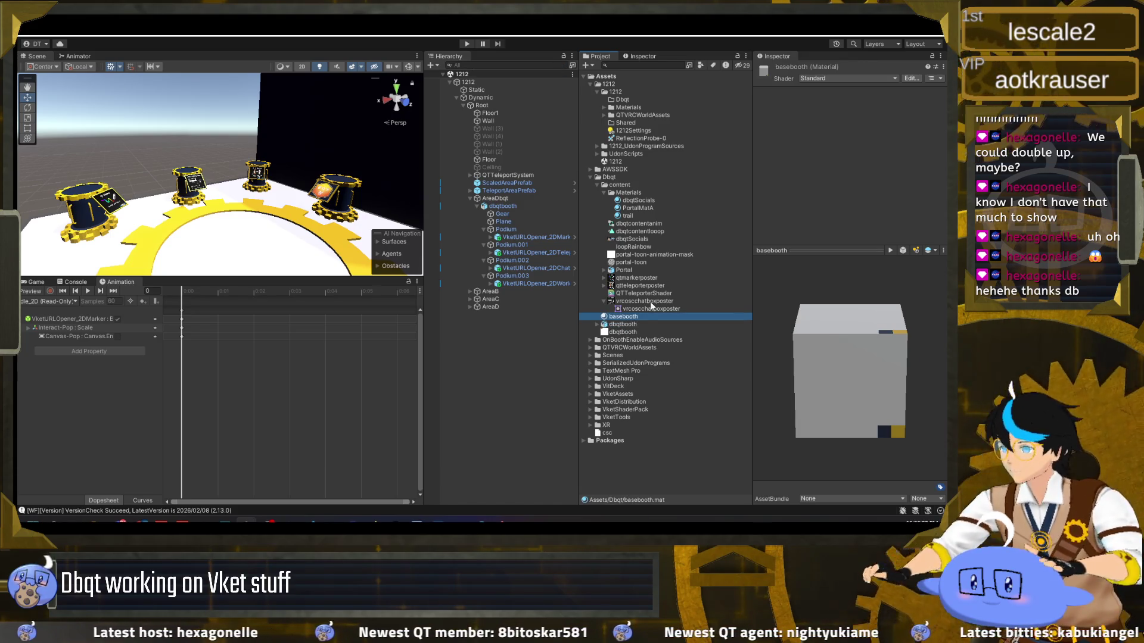
mouse_move(630, 320)
mouse_down()
mouse_move(646, 127)
mouse_move(622, 122)
mouse_up()
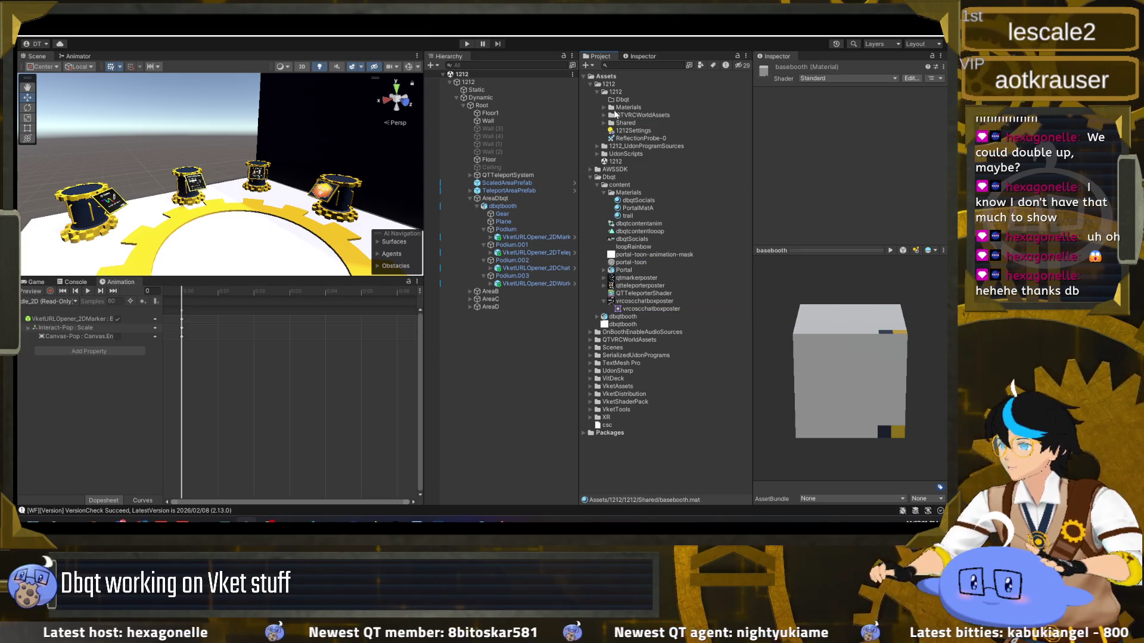
click(605, 107)
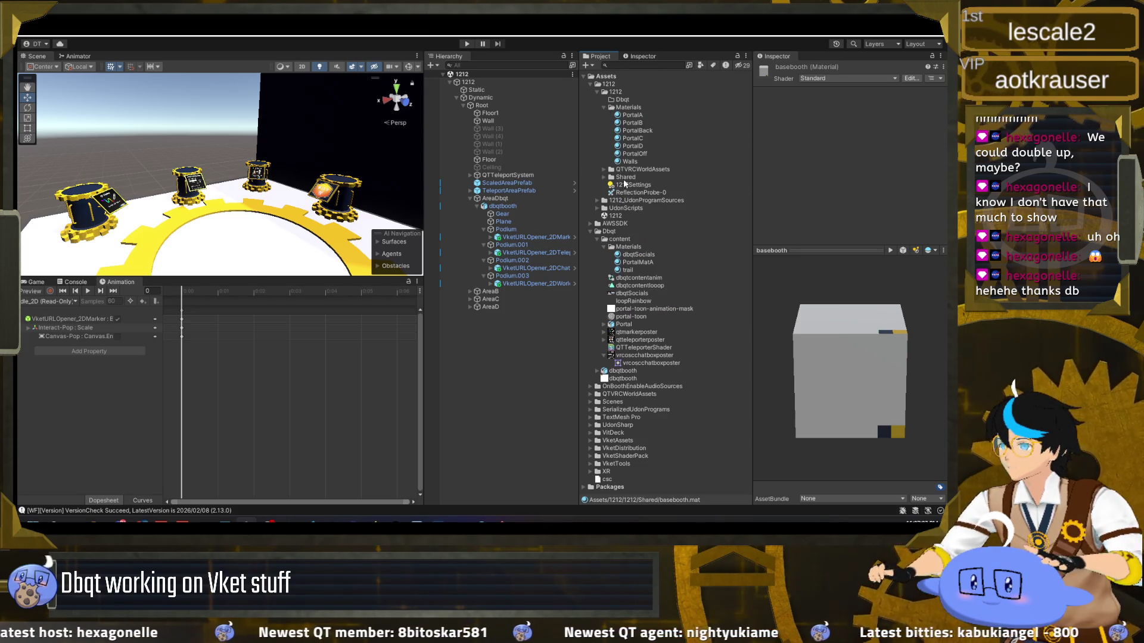
click(603, 177)
mouse_move(629, 185)
mouse_down()
mouse_move(640, 109)
mouse_move(627, 185)
mouse_up()
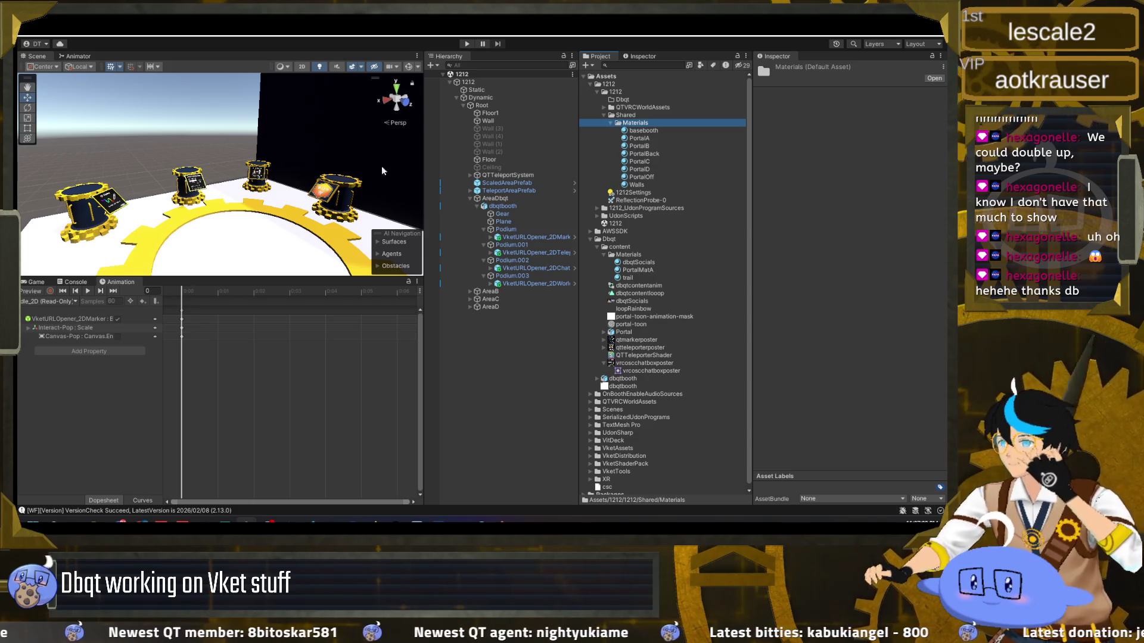
Inspect the dbqtSocials, PortalMatA and trail materials in the Project window
scroll(381, 166, down, 10)
scroll(258, 209, up, 3)
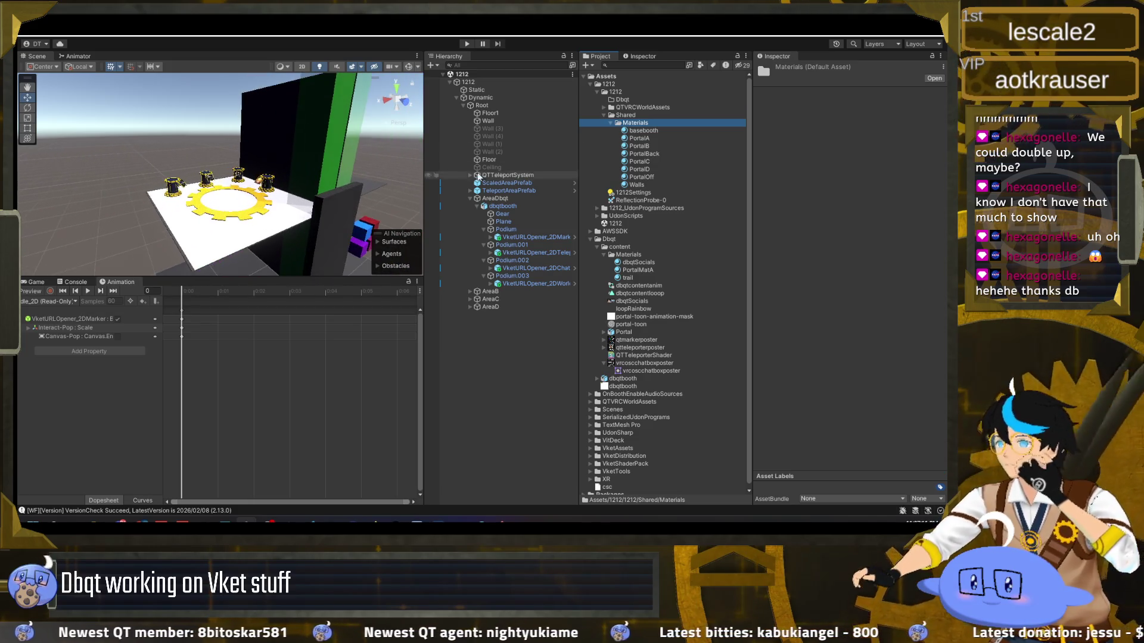
click(605, 123)
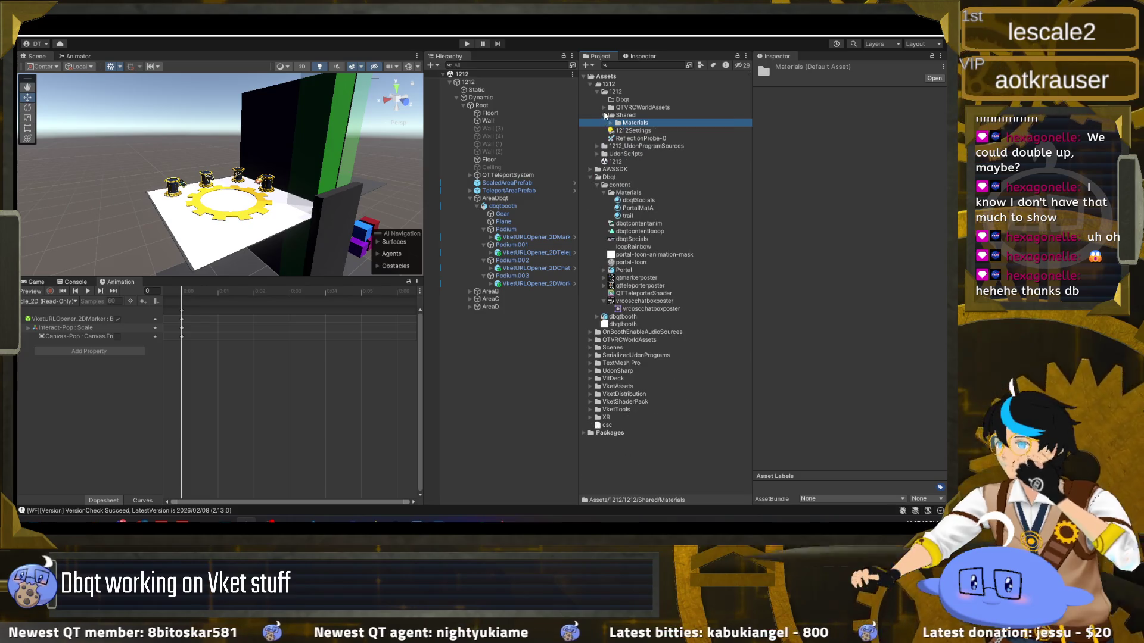
click(628, 200)
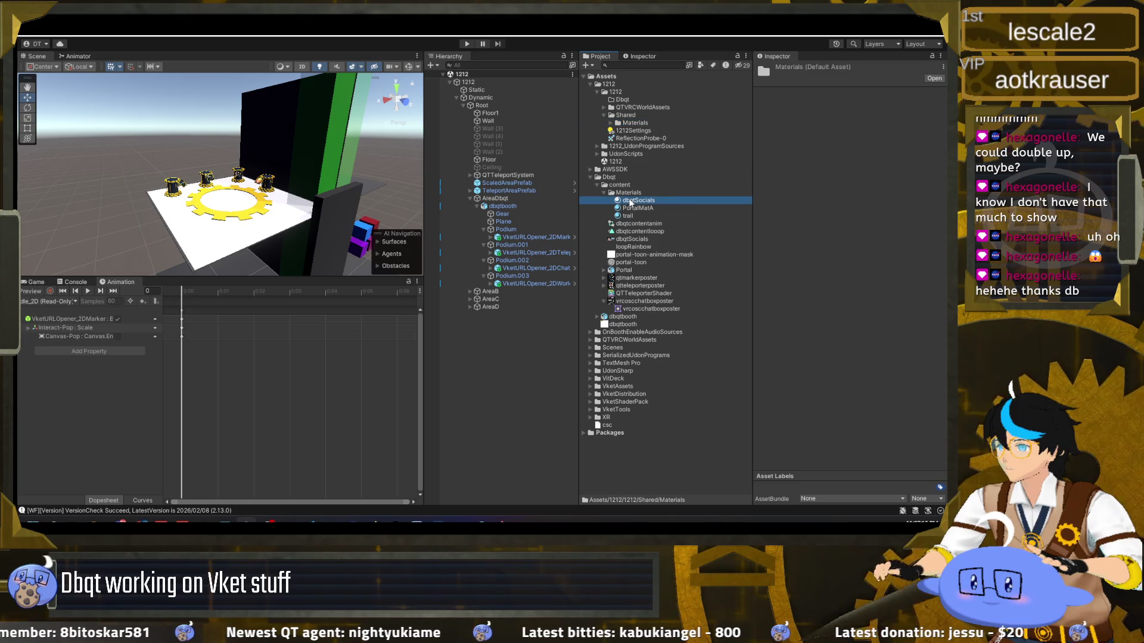
click(632, 208)
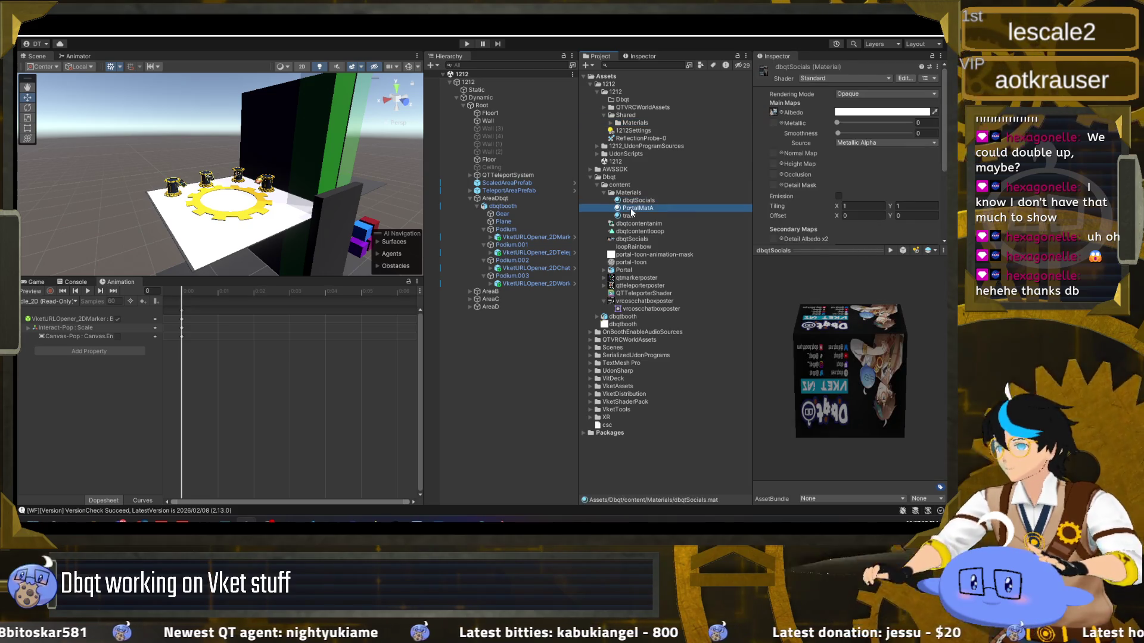
click(630, 216)
click(635, 207)
click(635, 202)
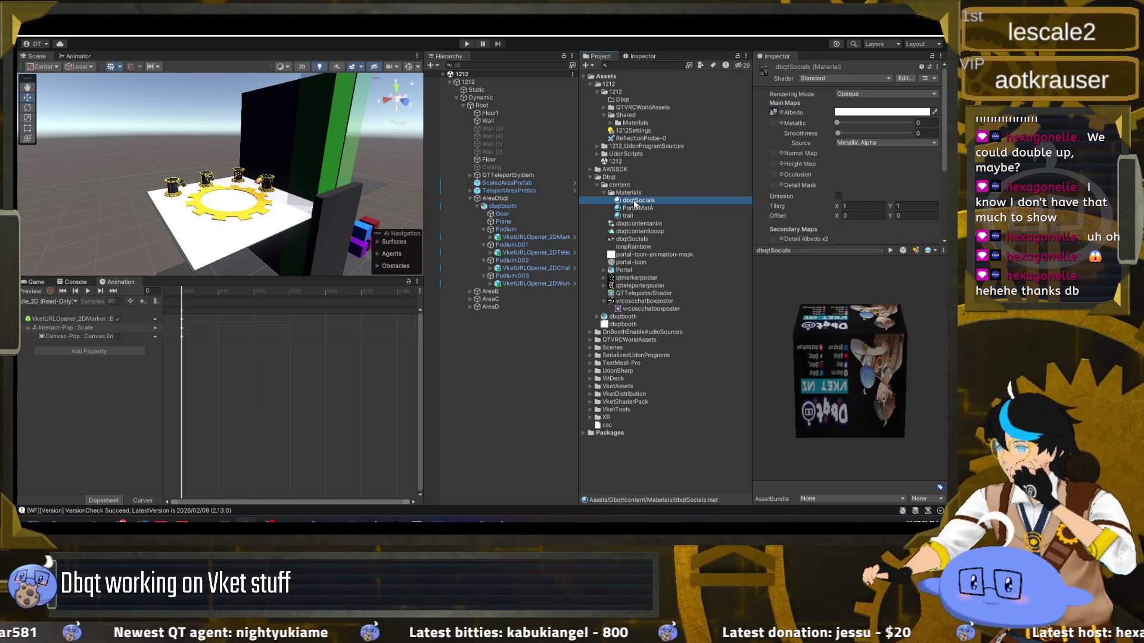
drag(856, 358, 863, 429)
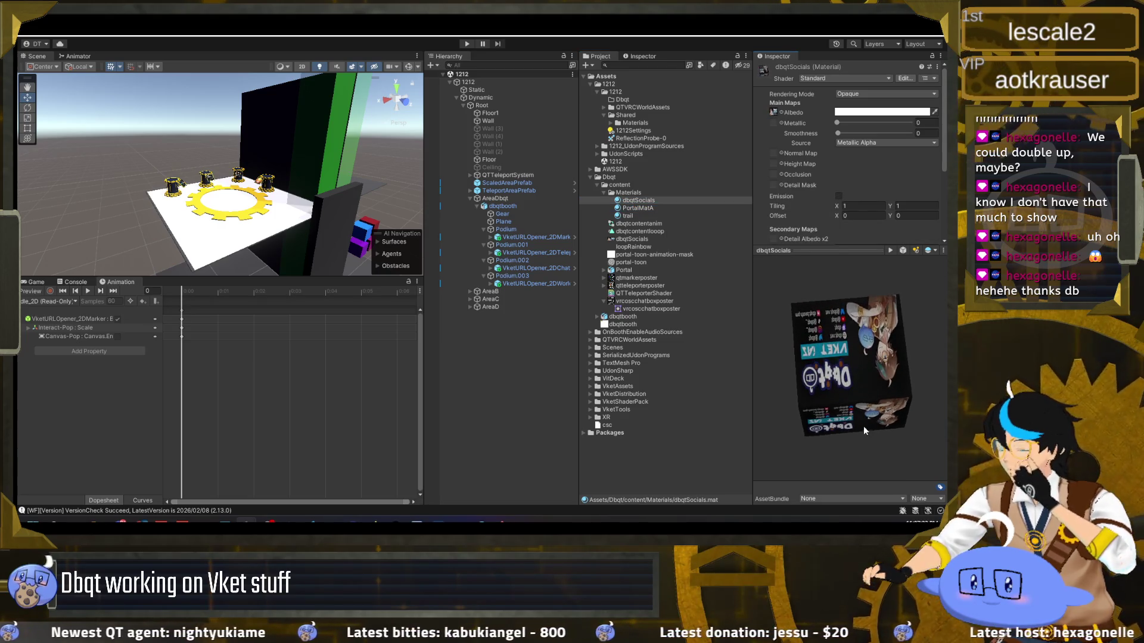
click(635, 208)
Create Materials and Models folders inside the Dbqt folder
click(619, 99)
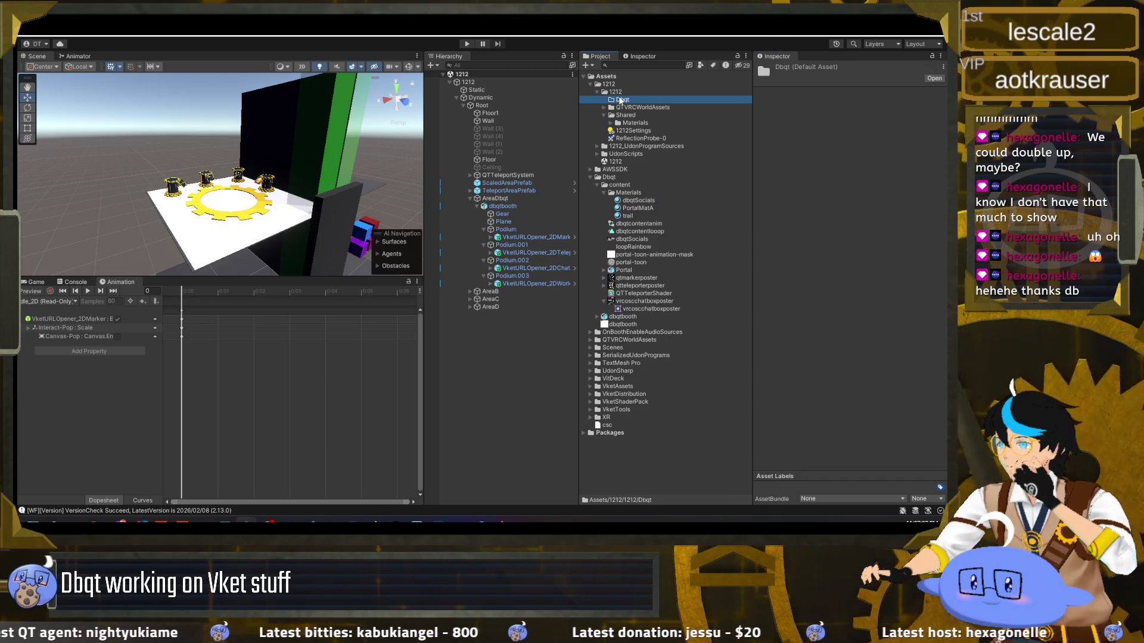
right_click(619, 99)
mouse_move(649, 104)
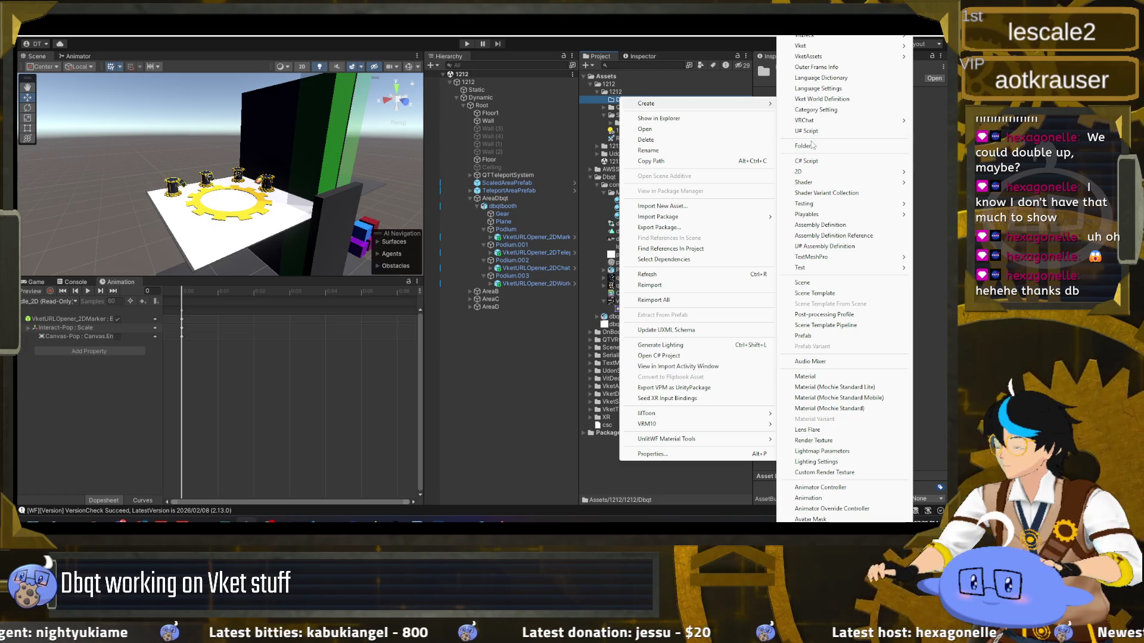
click(802, 145)
text(Material)
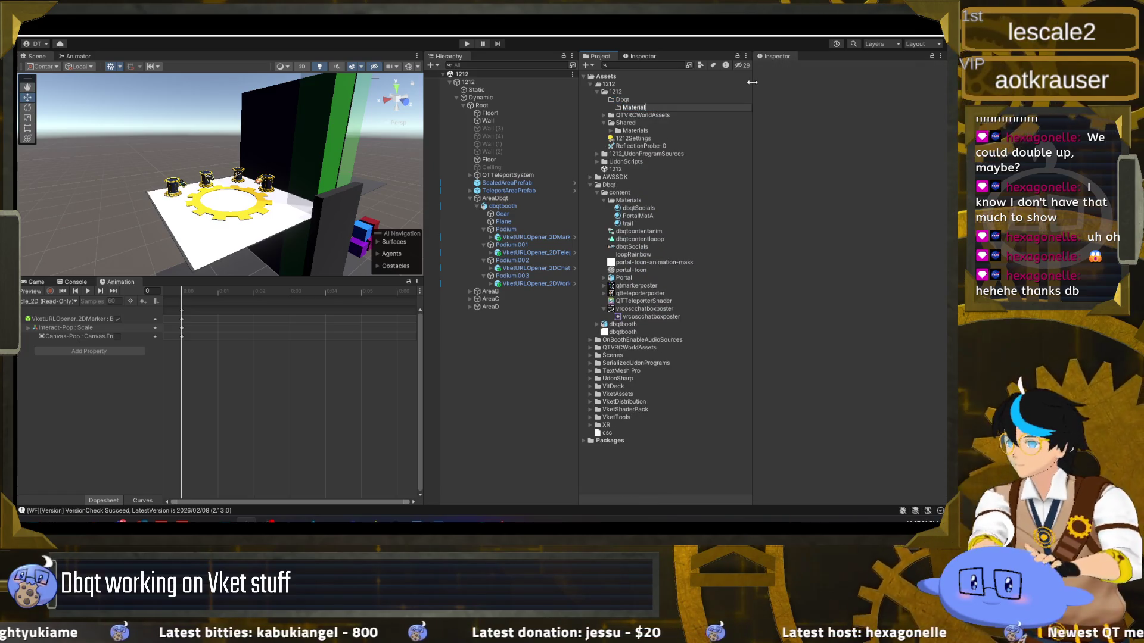
key(Return)
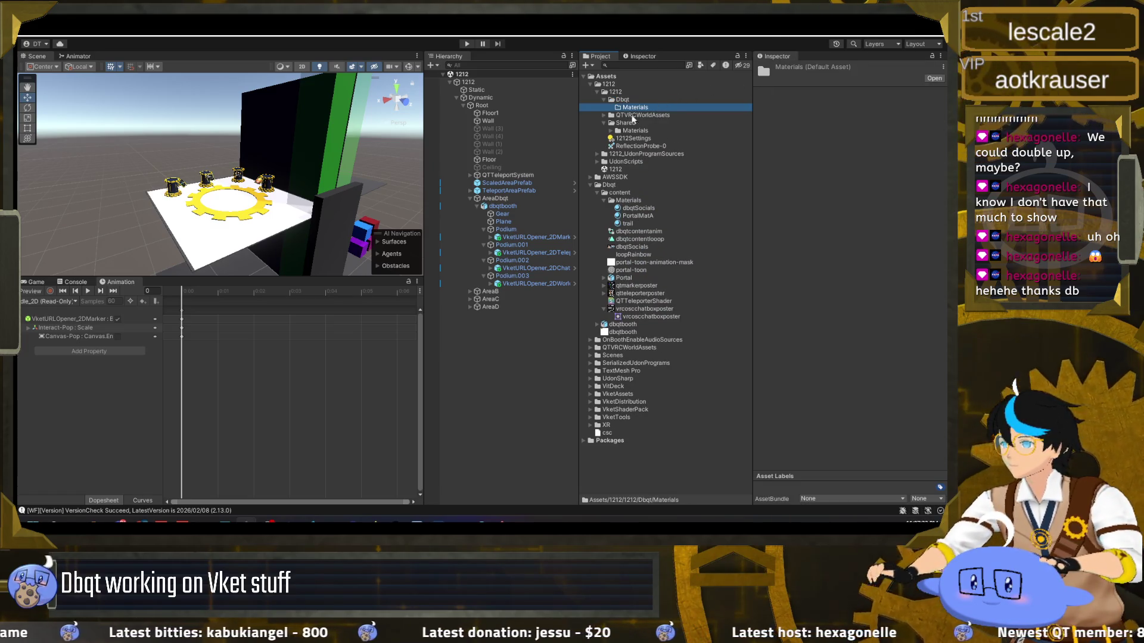
key(ctrl+d)
key(F2)
text(Models)
key(Return)
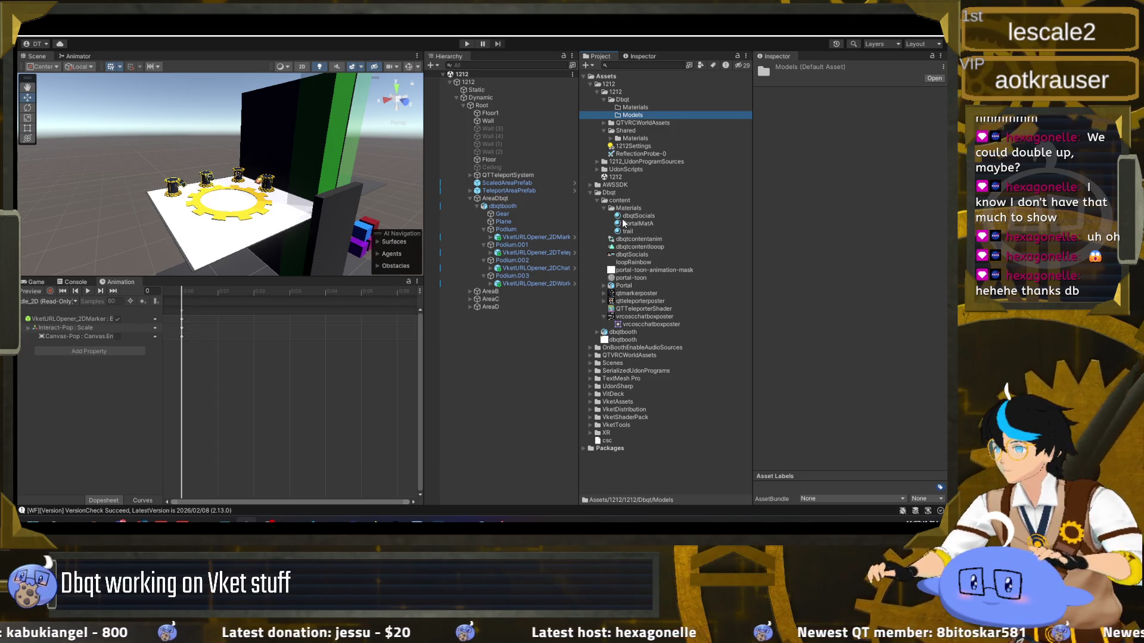
Move the dbqtbooth prefab into Dbqt/Models
click(622, 332)
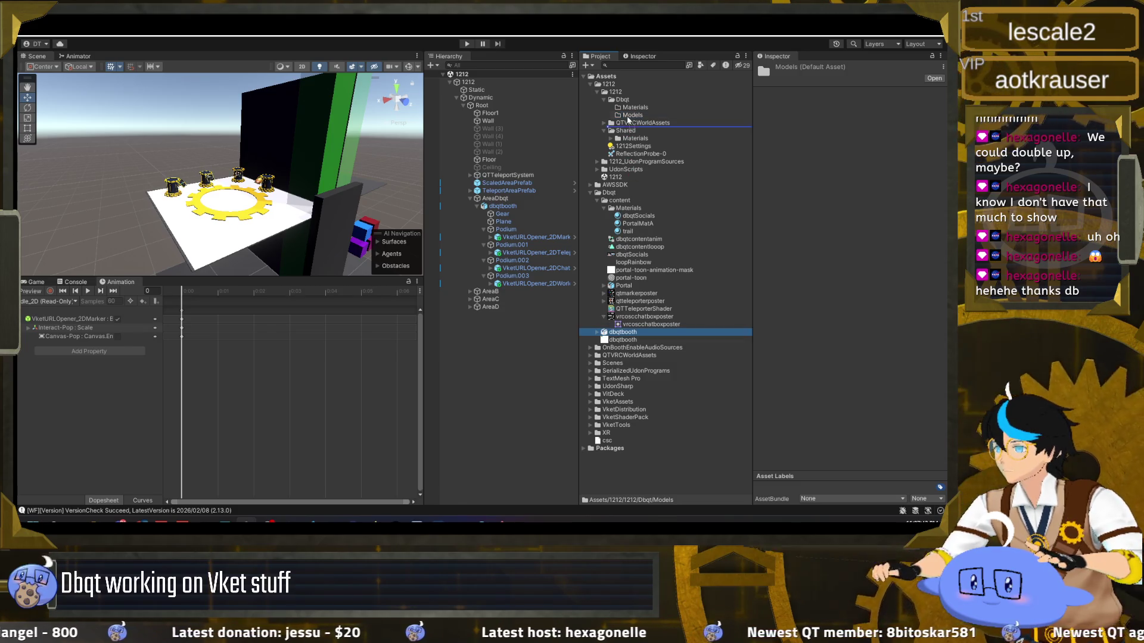
drag(633, 118, 633, 116)
drag(625, 335, 632, 115)
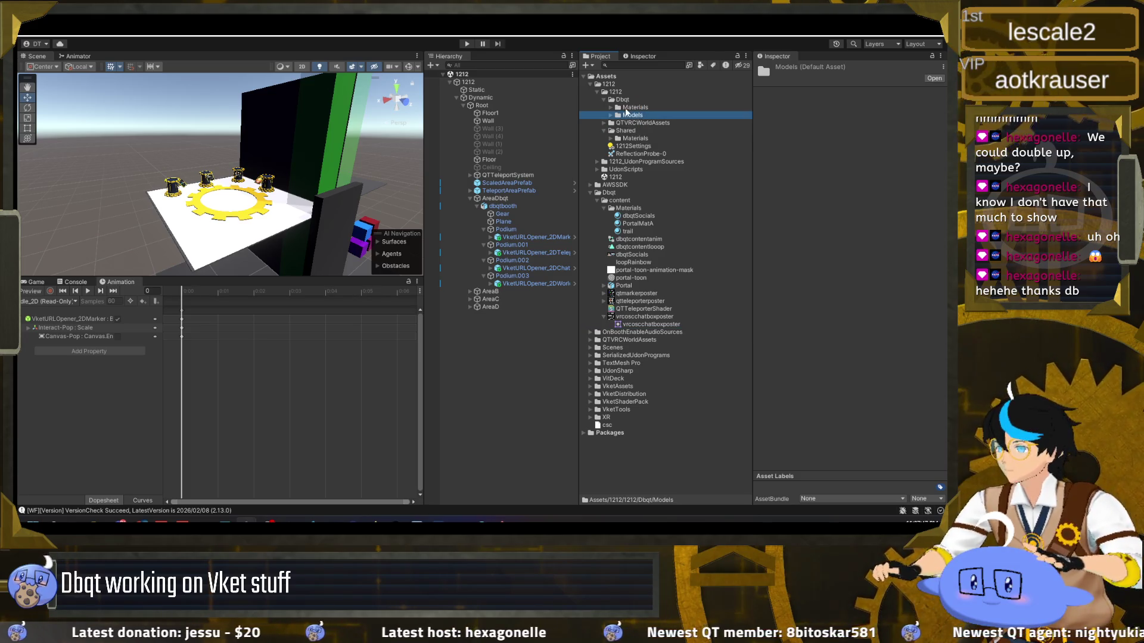
click(610, 107)
click(637, 115)
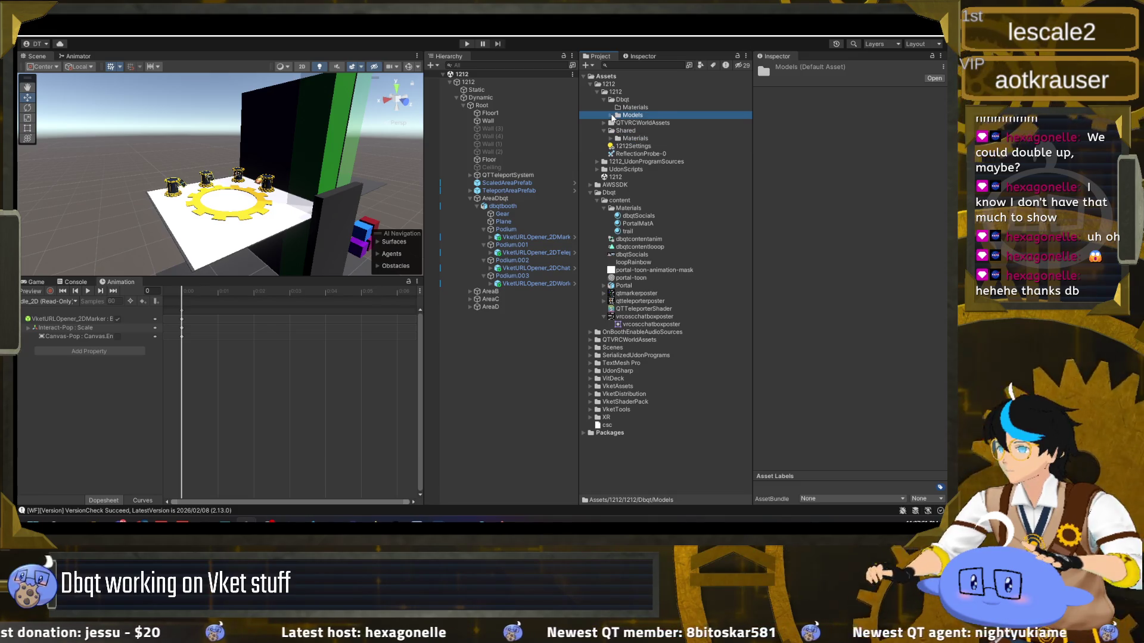
drag(637, 115, 631, 123)
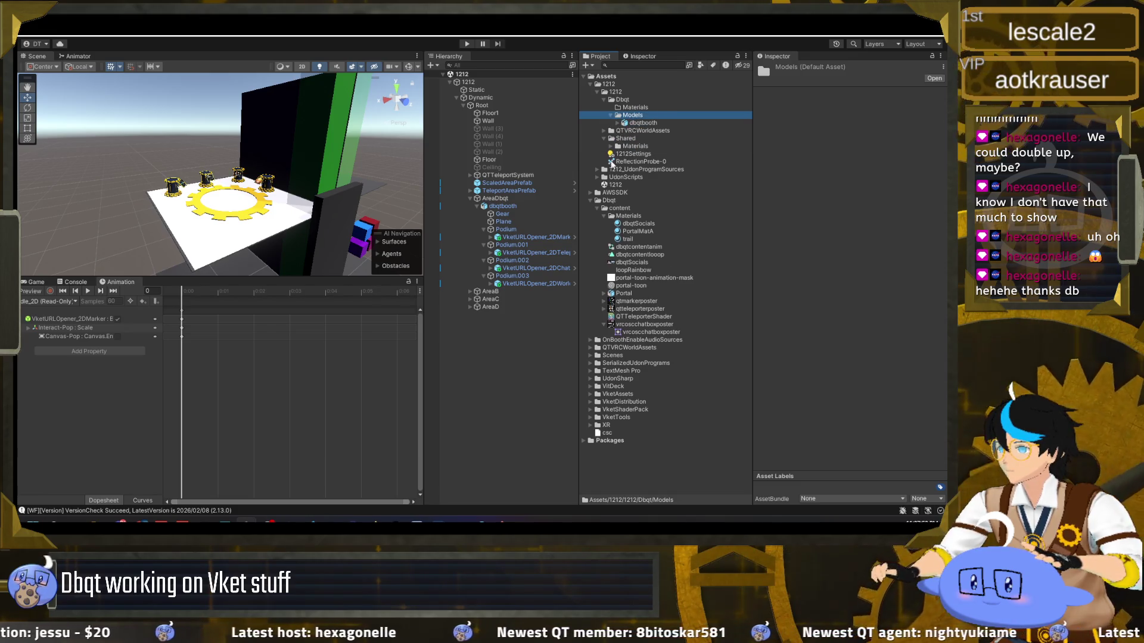
click(610, 146)
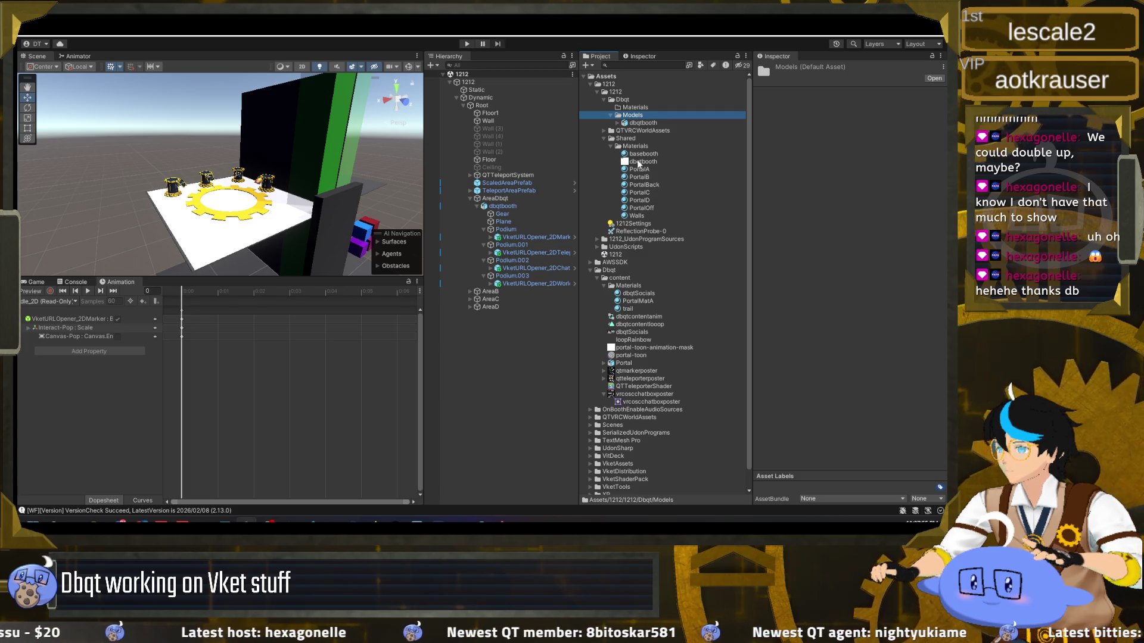
Rename the shared dbqtbooth texture to BaseBoothTexture
click(638, 162)
text(baseboo)
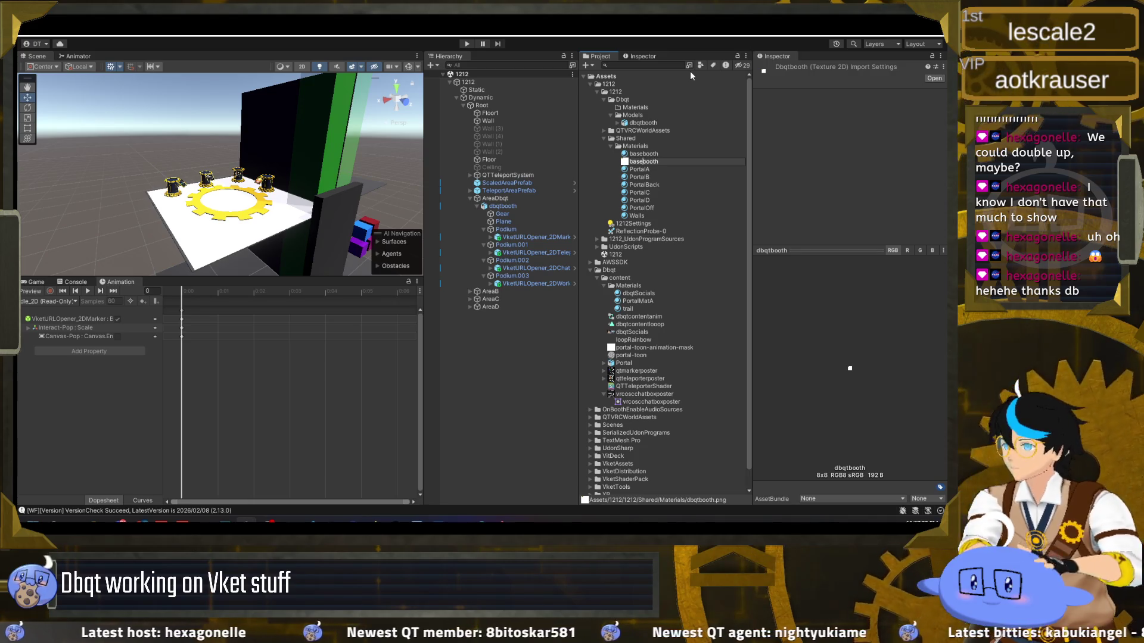
text(thtexture)
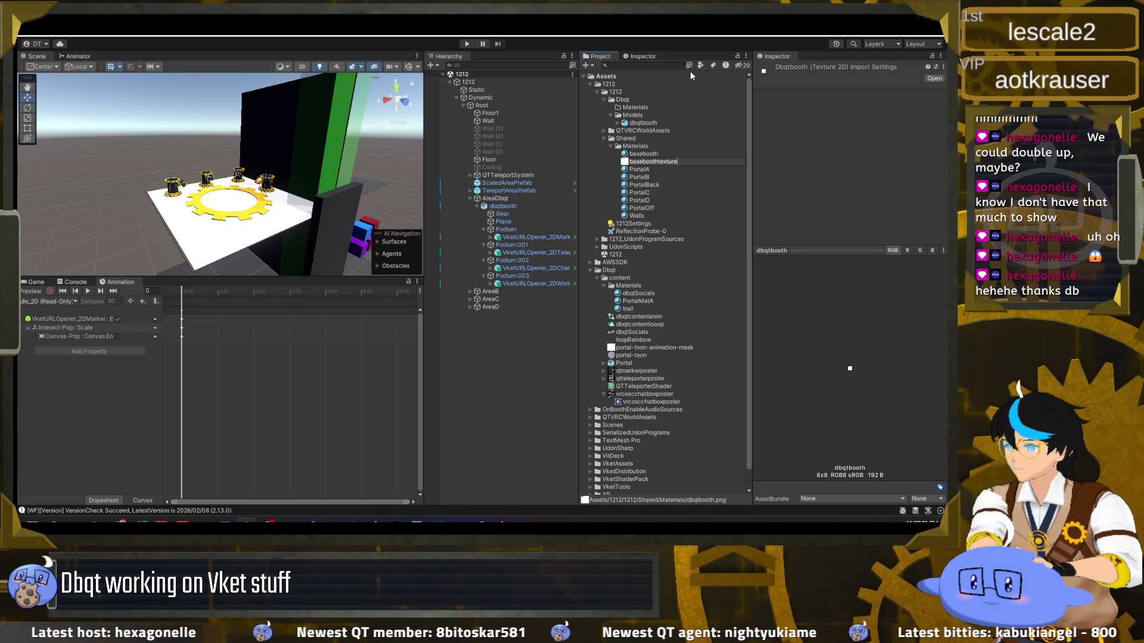
key(Left)
key(Left)
key(Left)
key(BackSpace)
text(T)
key(End)
key(Home)
key(Delete)
text(B)
key(Right)
key(Right)
key(Right)
key(Delete)
text(B)
click(644, 154)
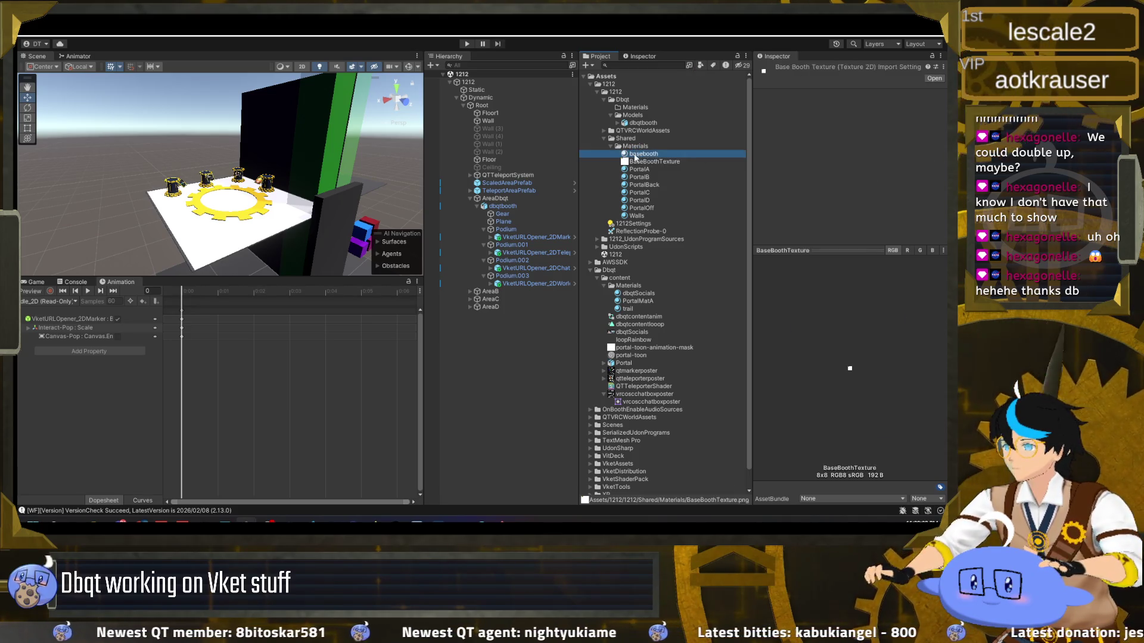
Rename the basebooth material to BaseBooth
click(647, 156)
key(Home)
key(Right)
key(Right)
key(Right)
key(Delete)
text(B)
key(Home)
key(Delete)
text(B)
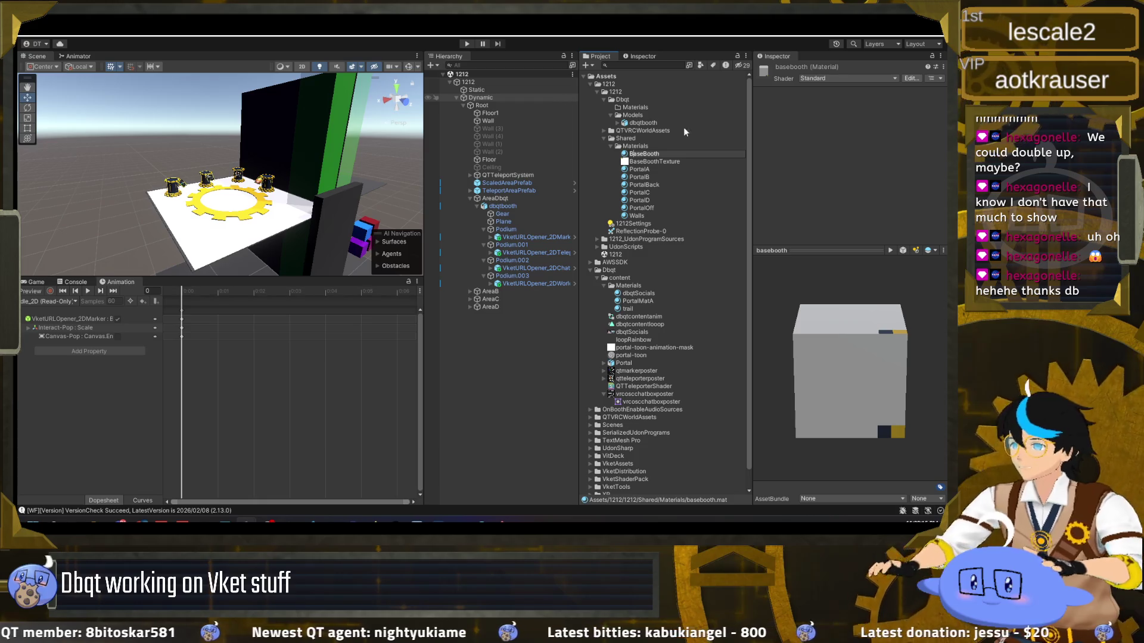
click(671, 161)
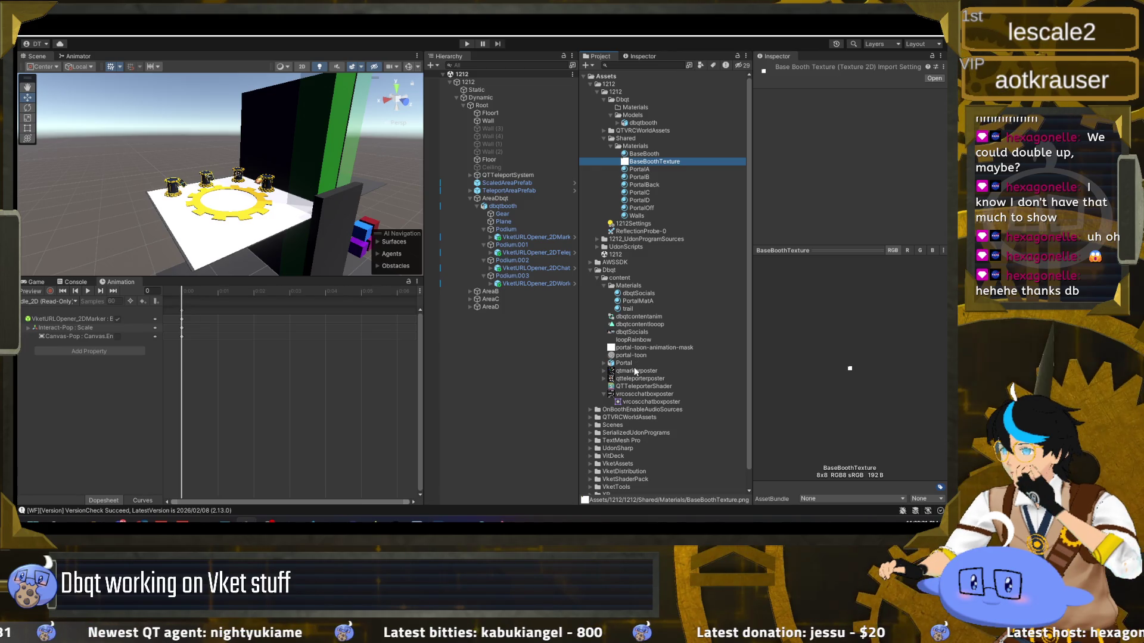
click(643, 393)
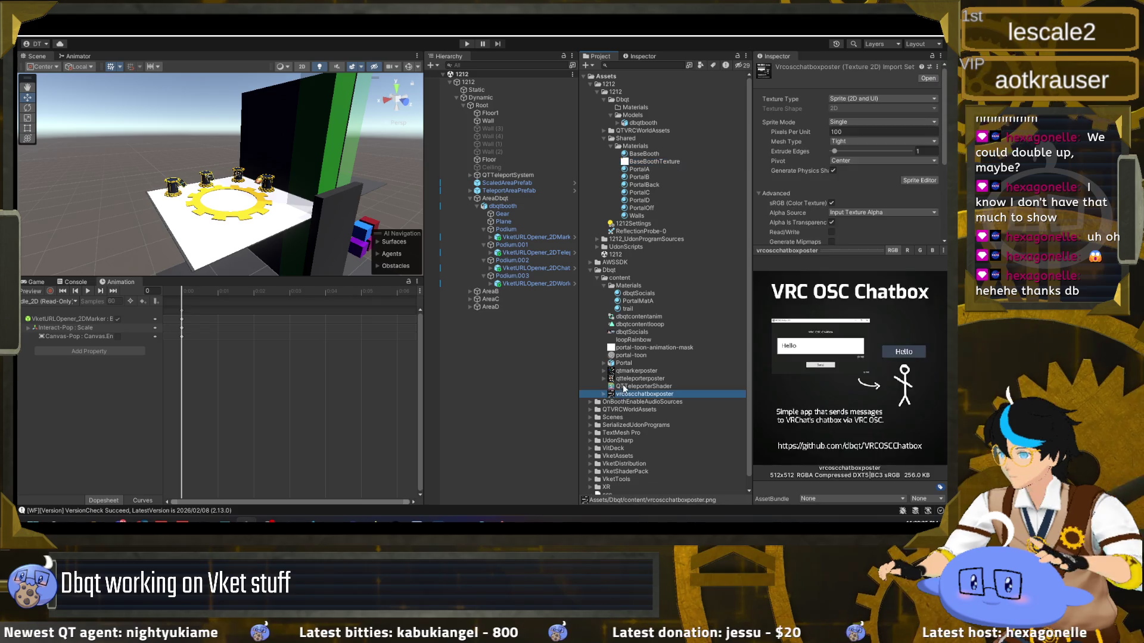
Move the qtmarkerposter, qtteleporterposter and vrcoscchatboxposter textures into 1212/Dbqt/Materials
ctrl+click(627, 379)
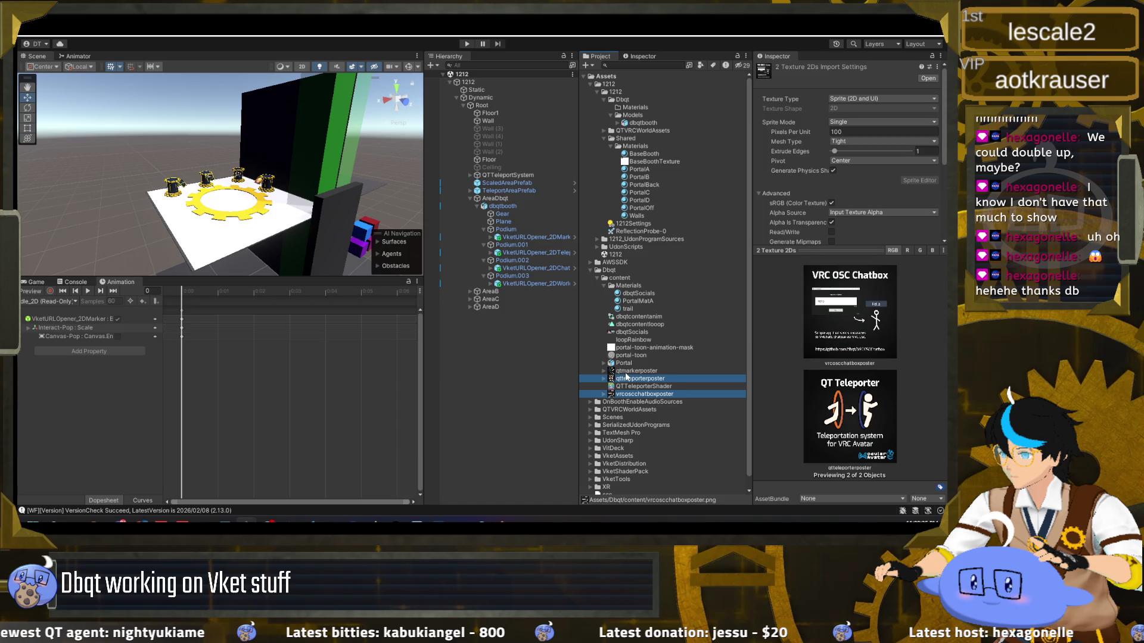
click(637, 324)
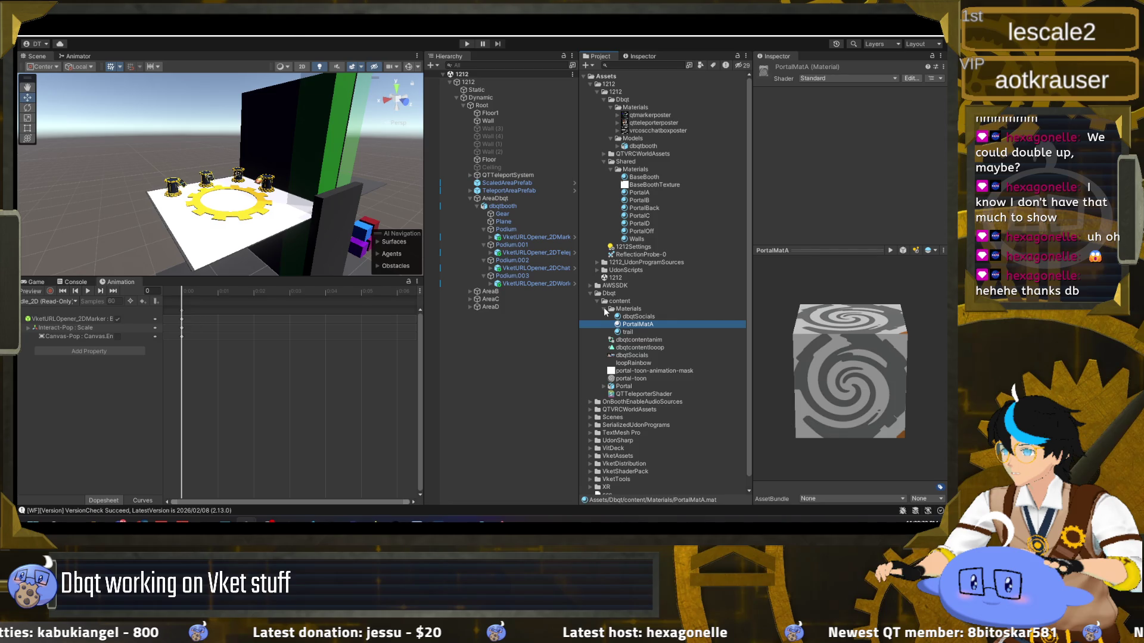
click(298, 29)
click(306, 46)
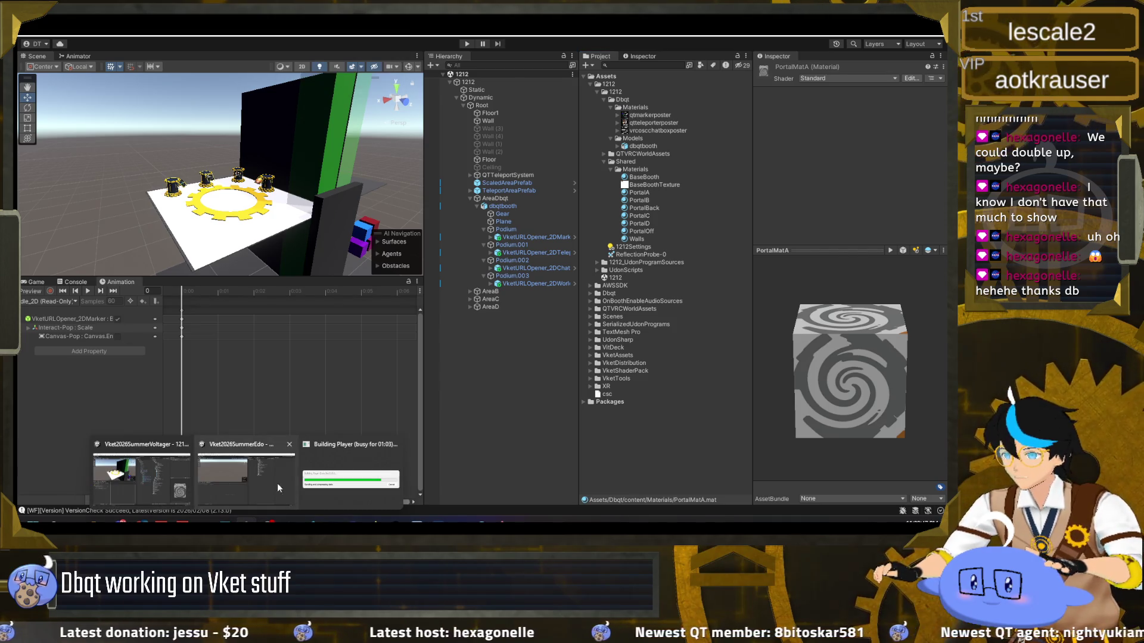
Switch to the other Vket project's Unity window and confirm the VRChat Client Check
mouse_move(310, 522)
mouse_move(246, 522)
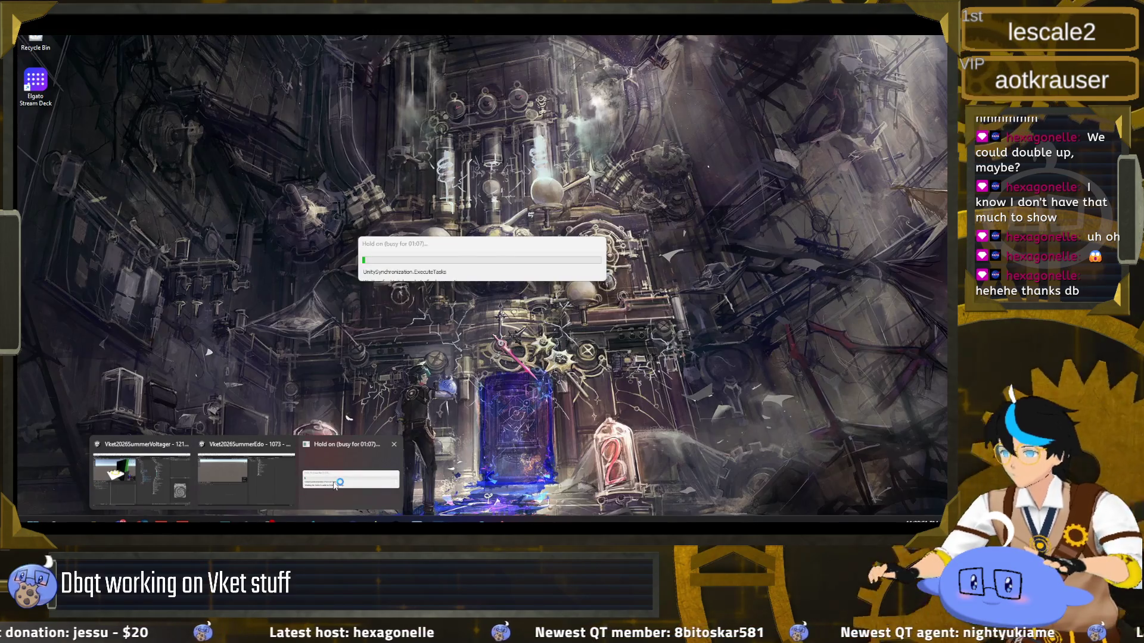
click(334, 486)
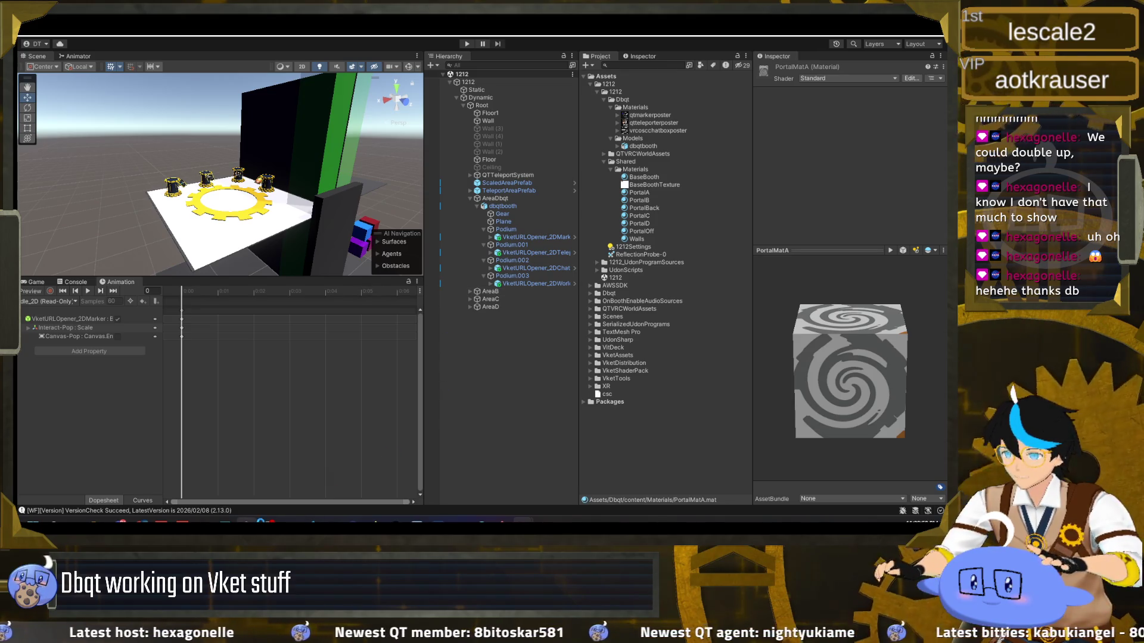
mouse_move(246, 522)
click(295, 486)
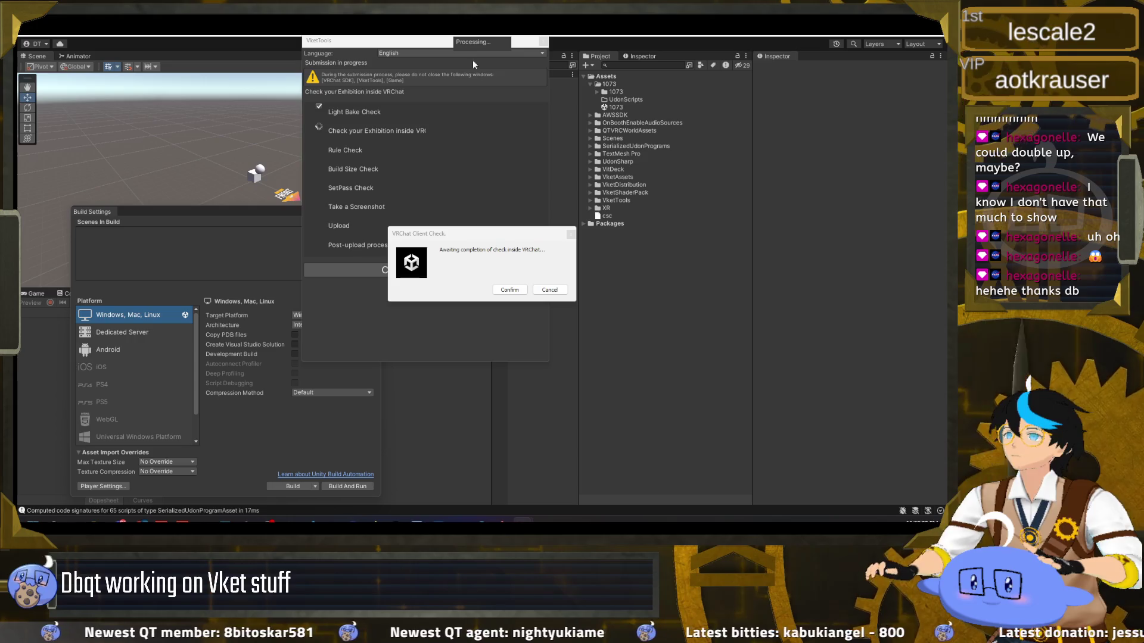
click(510, 290)
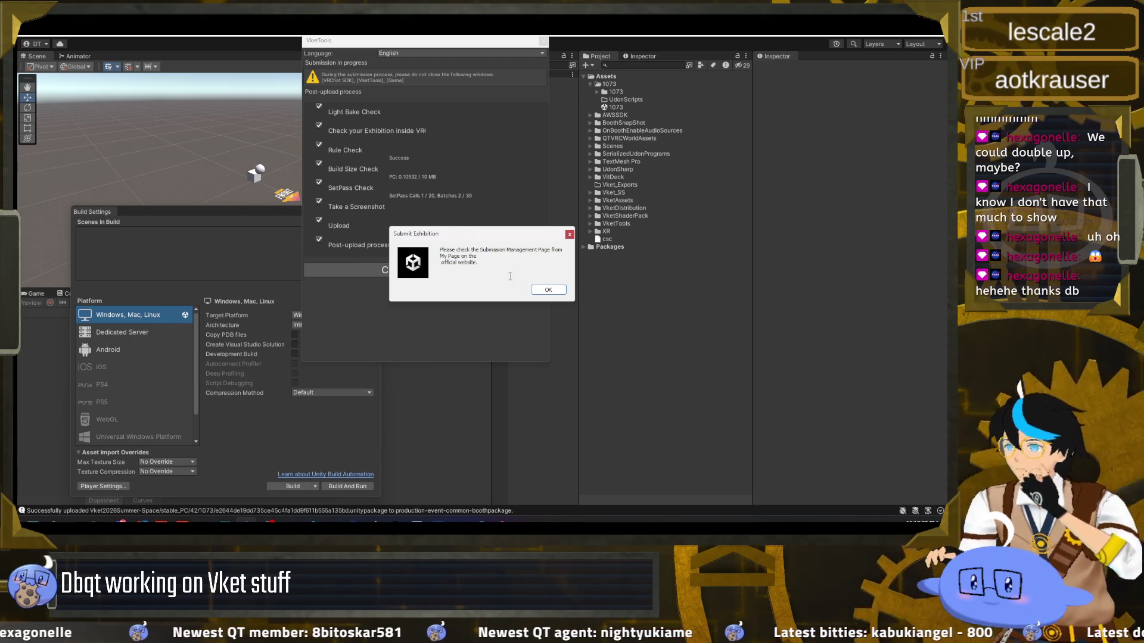
Dismiss the Submit Exhibition notice, tick the agreement box, and return to the 1212 project
click(541, 291)
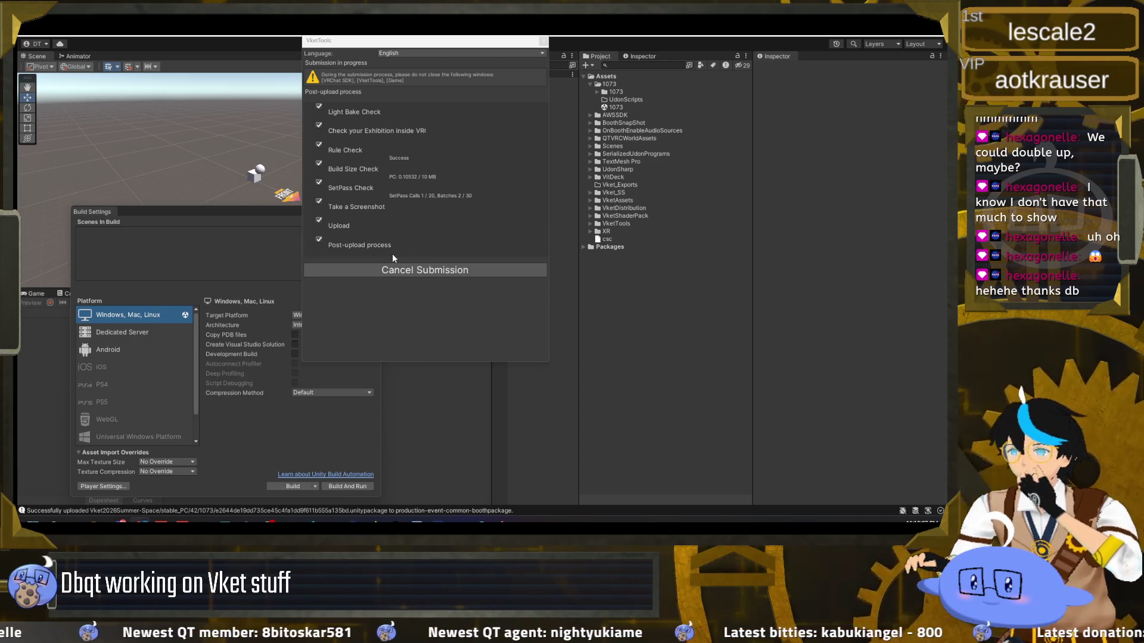
click(341, 310)
click(193, 73)
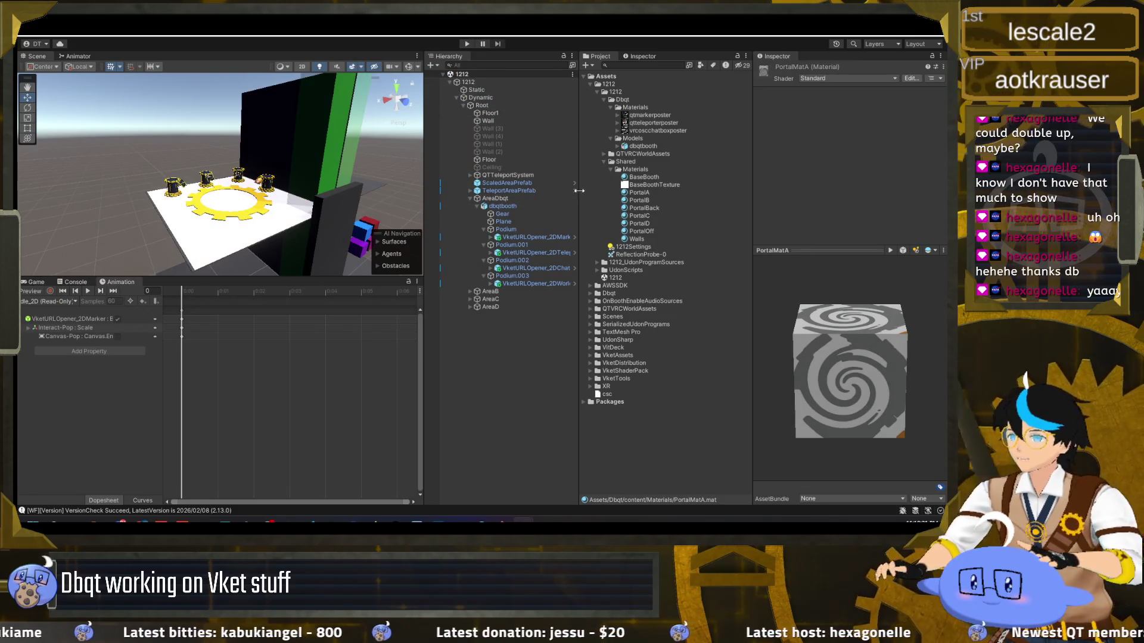
mouse_move(353, 522)
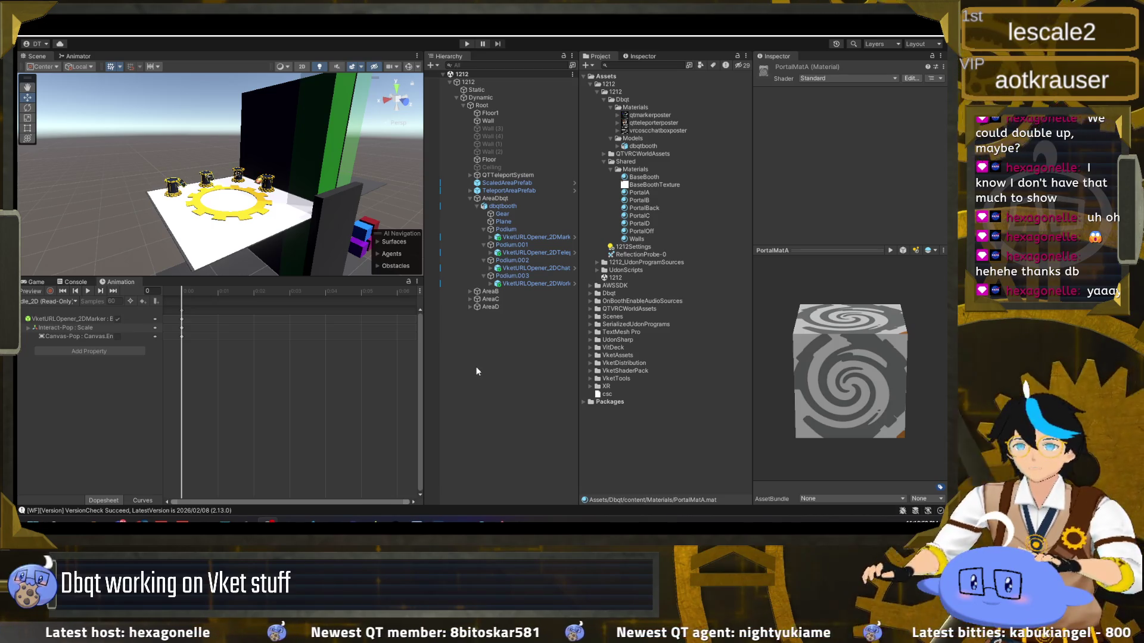
click(477, 370)
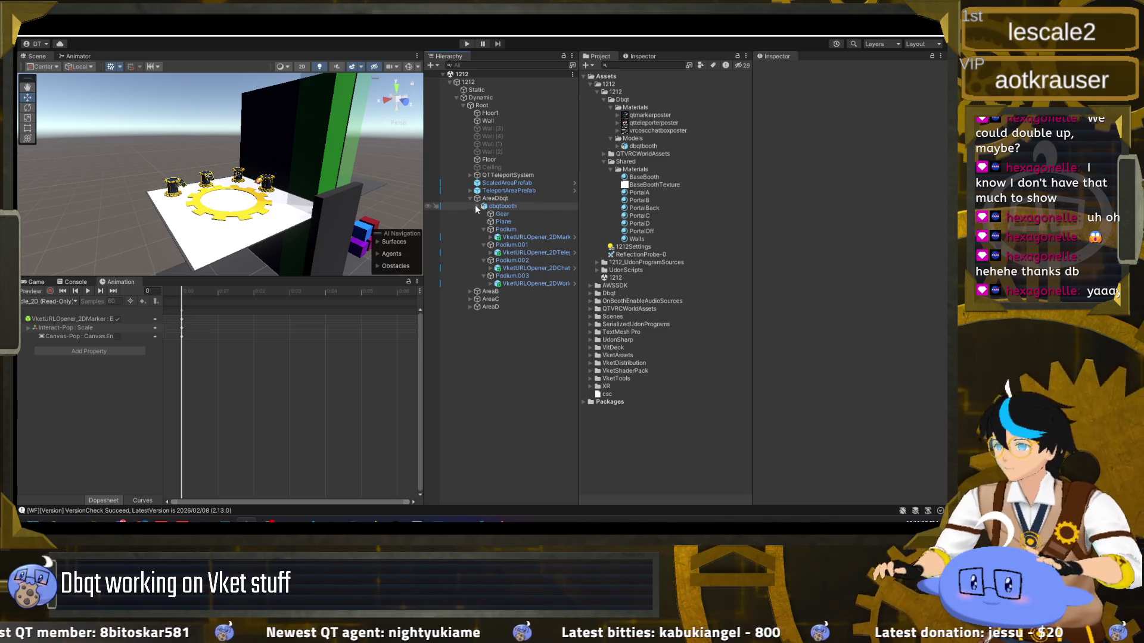
Collapse the four Podium entries in the Hierarchy and select the Plane object
click(483, 229)
click(483, 237)
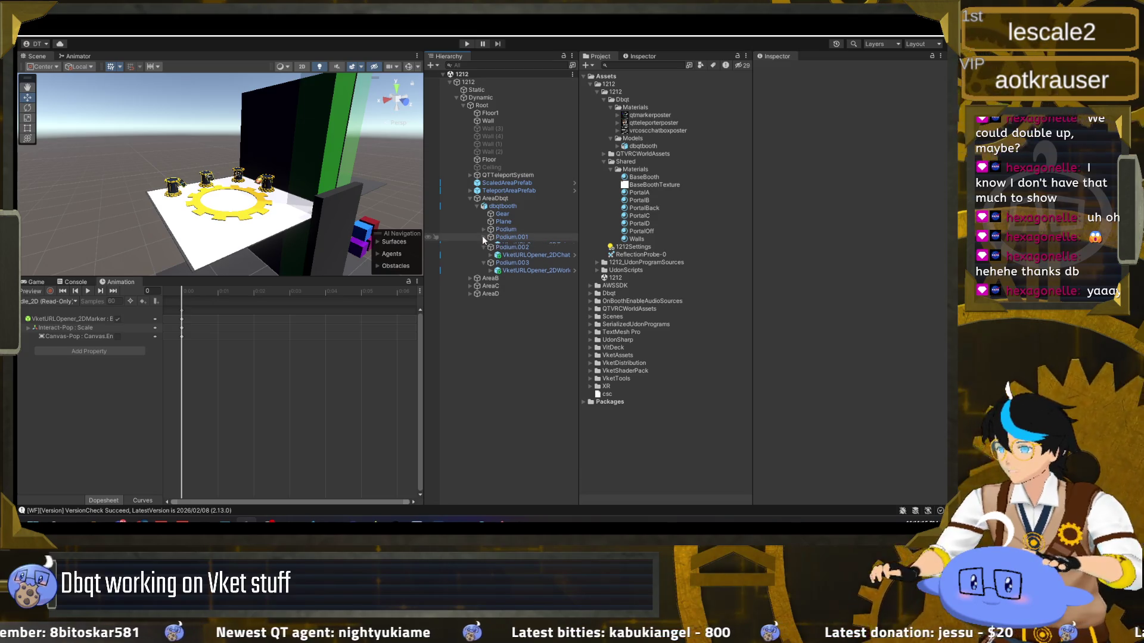
click(483, 245)
click(483, 253)
click(503, 222)
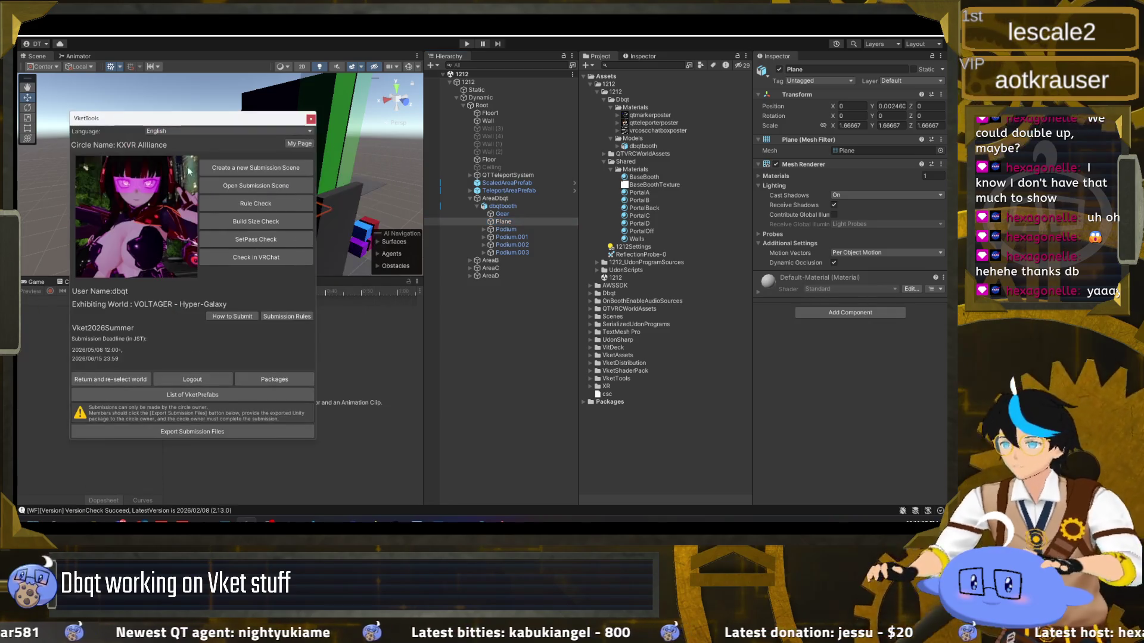
Run Rule Check and SetPass Check, passing with 11/20 SetPass calls and 21/30 batches
click(252, 204)
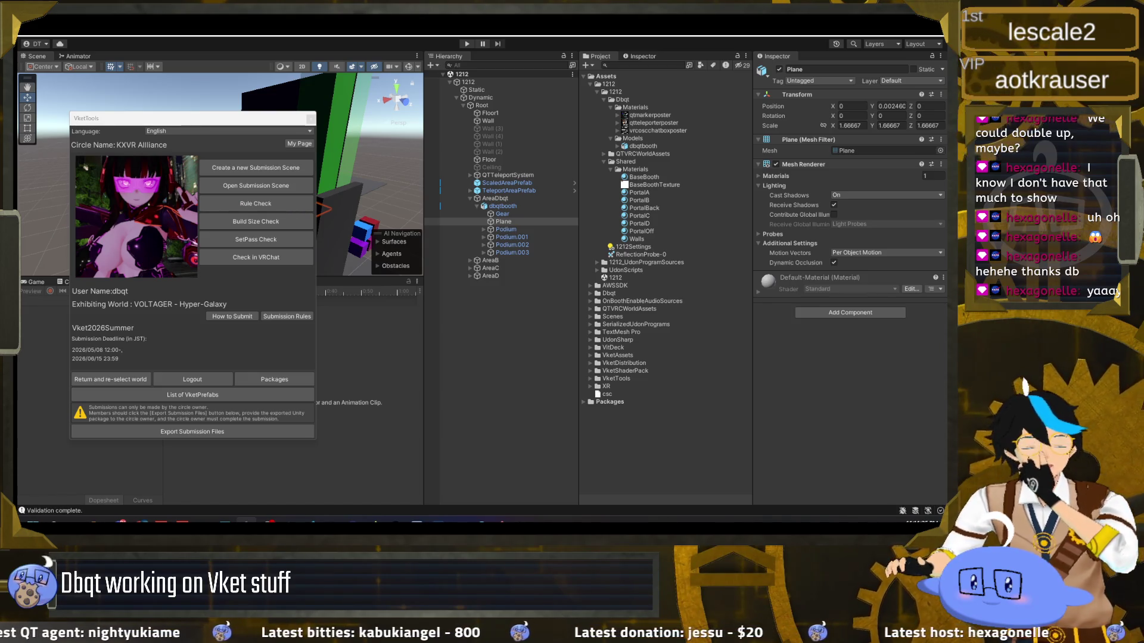
click(285, 239)
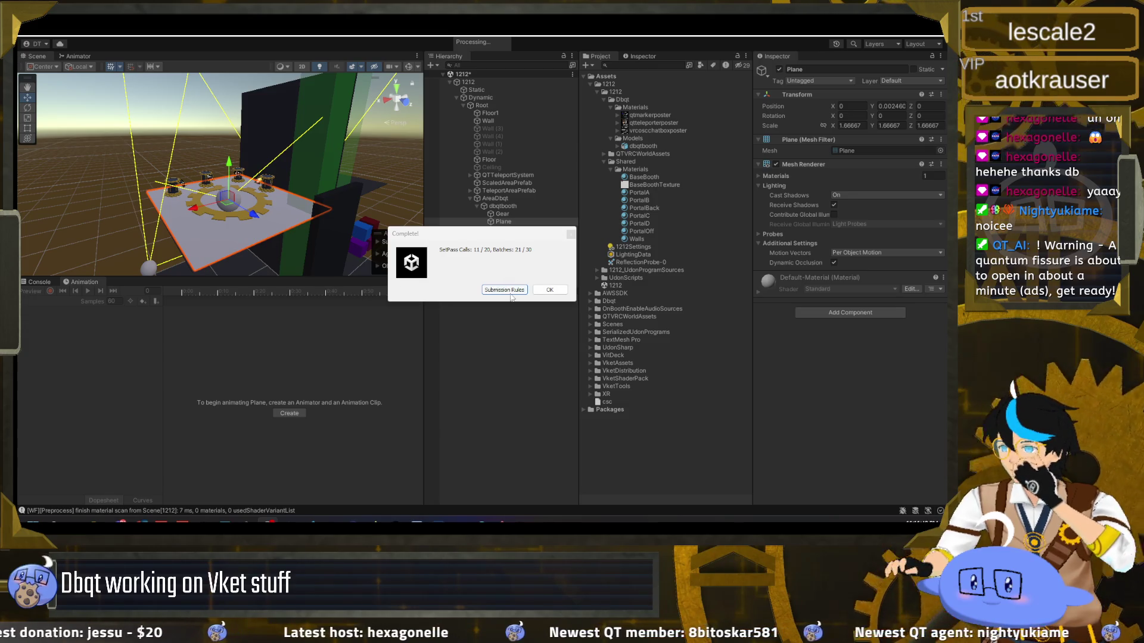
click(548, 290)
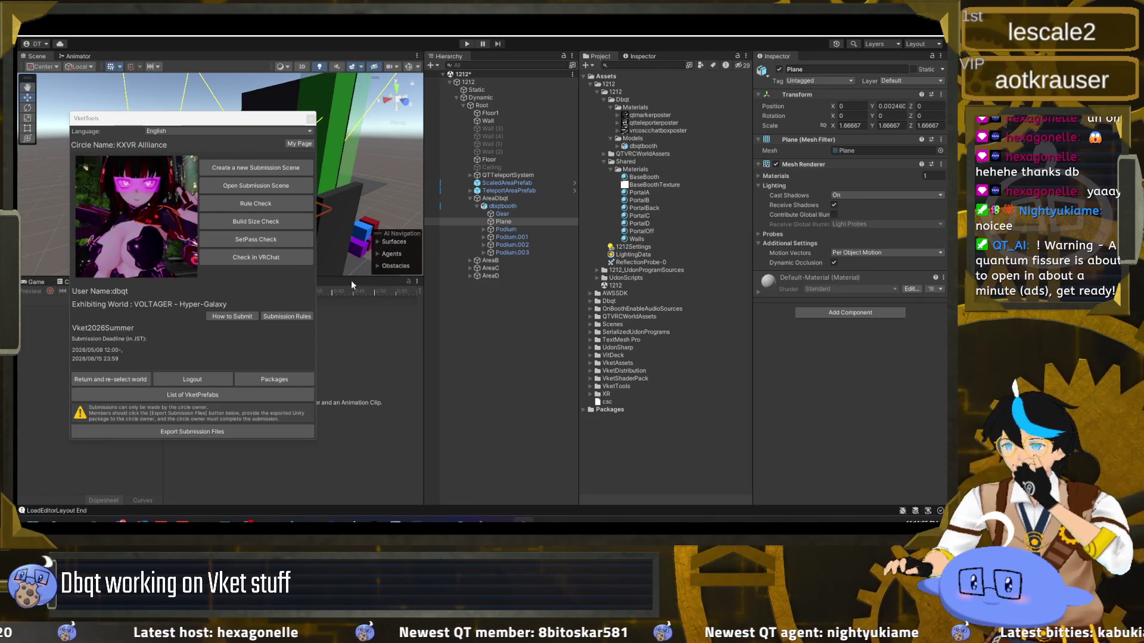
click(277, 227)
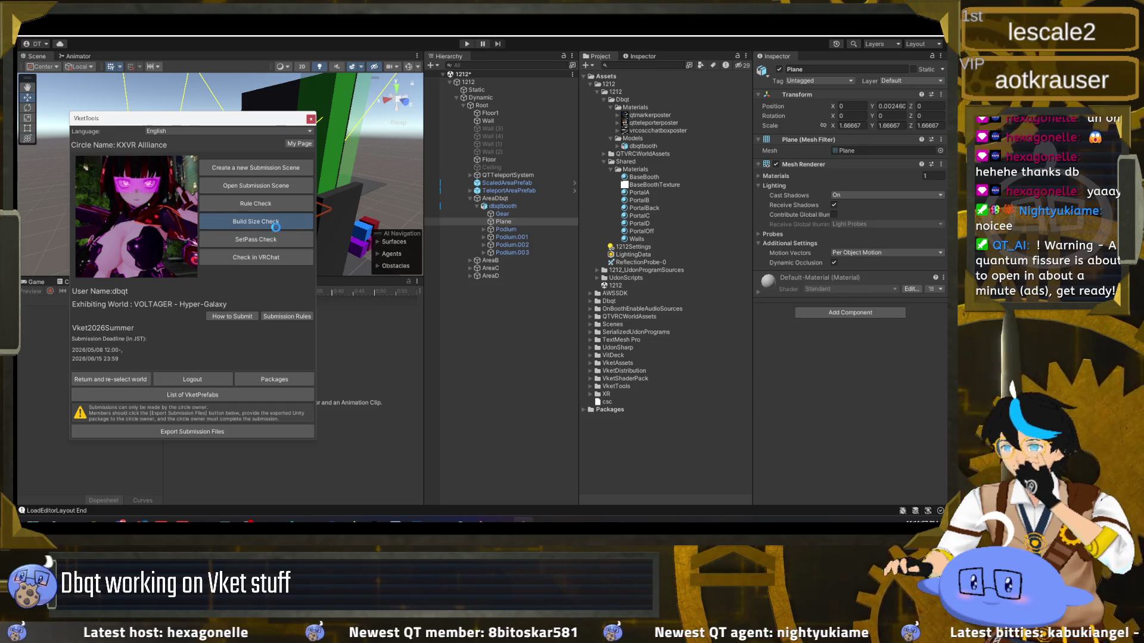
Save the scene and complete the build size check at about 0.27 MB of 10 MB
click(510, 290)
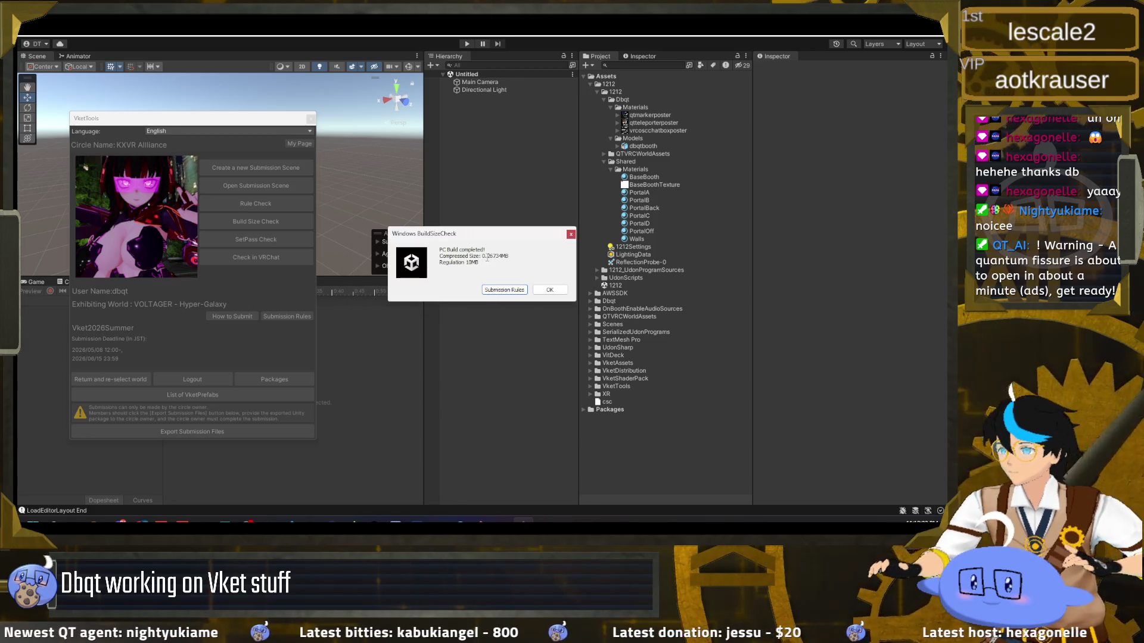
click(550, 290)
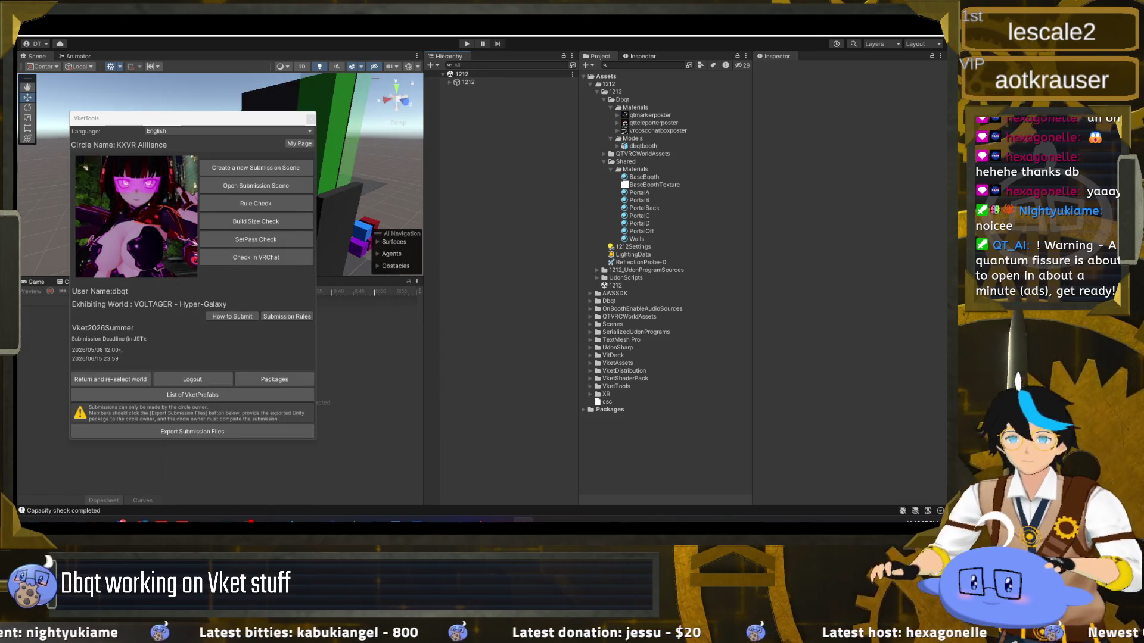
Close VketTools and orbit the Scene view around the four podiums with their opener signs
click(310, 119)
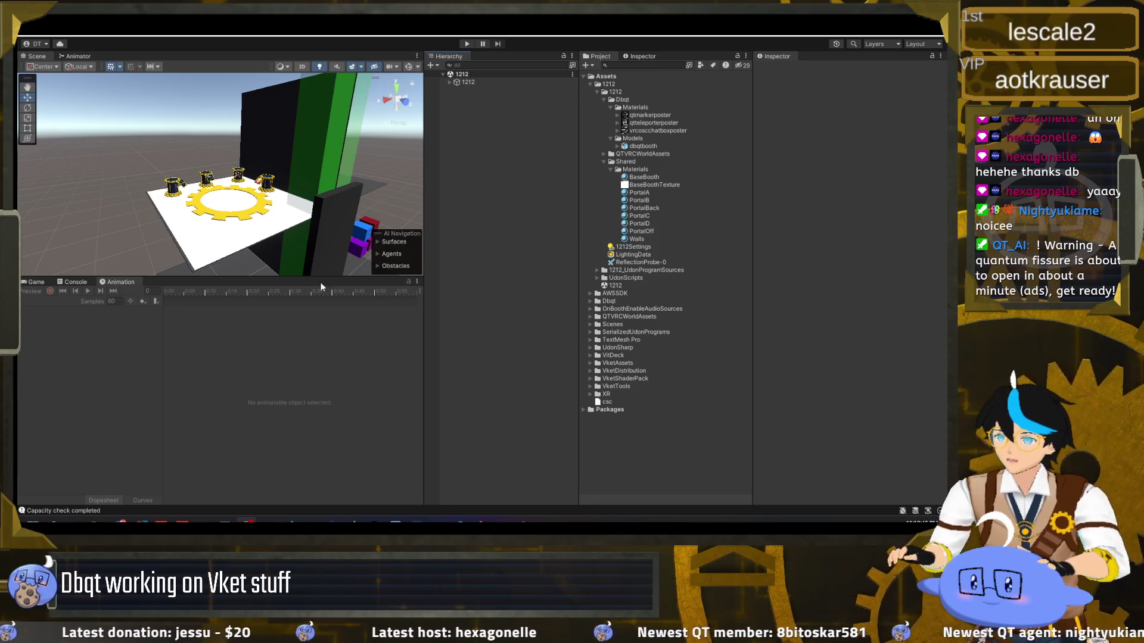
scroll(284, 220, up, 10)
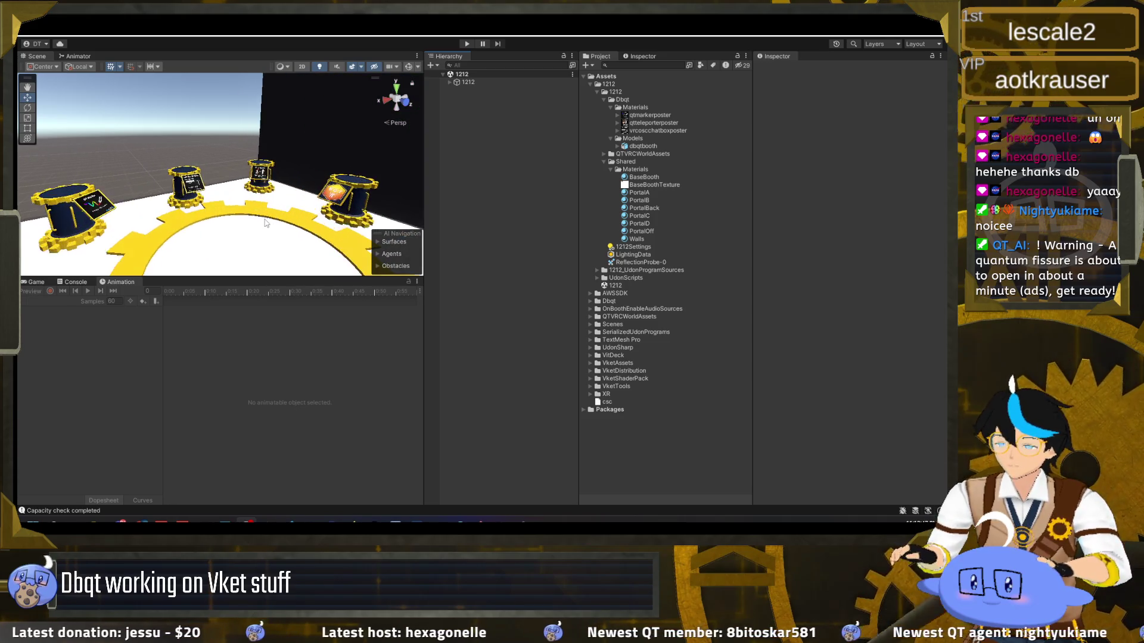
drag(259, 226, 132, 208)
mouse_move(130, 162)
mouse_down()
mouse_move(319, 235)
mouse_move(229, 211)
mouse_move(233, 227)
mouse_move(265, 221)
mouse_move(241, 220)
mouse_up()
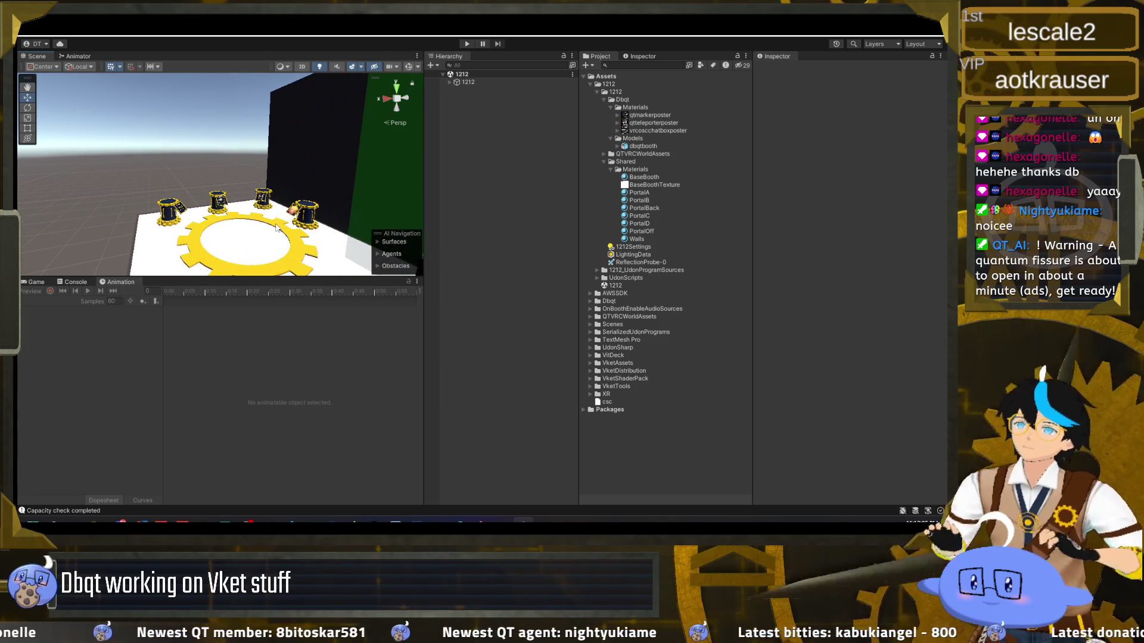